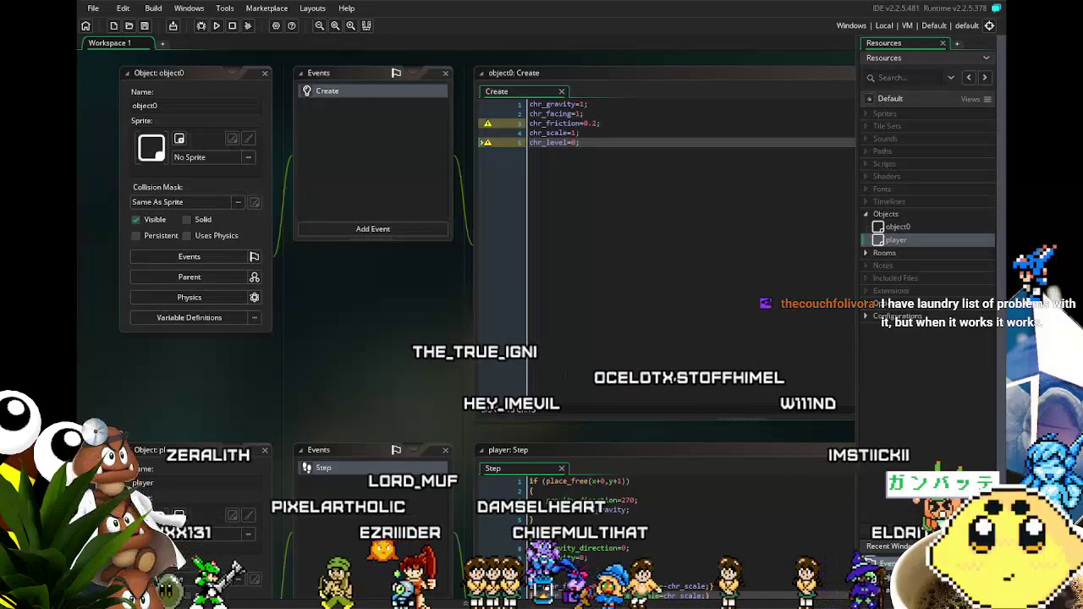
# Step: Pan the workspace to bring object0's Create code into view and focus it
pyautogui.scroll(-2, 436, 364)
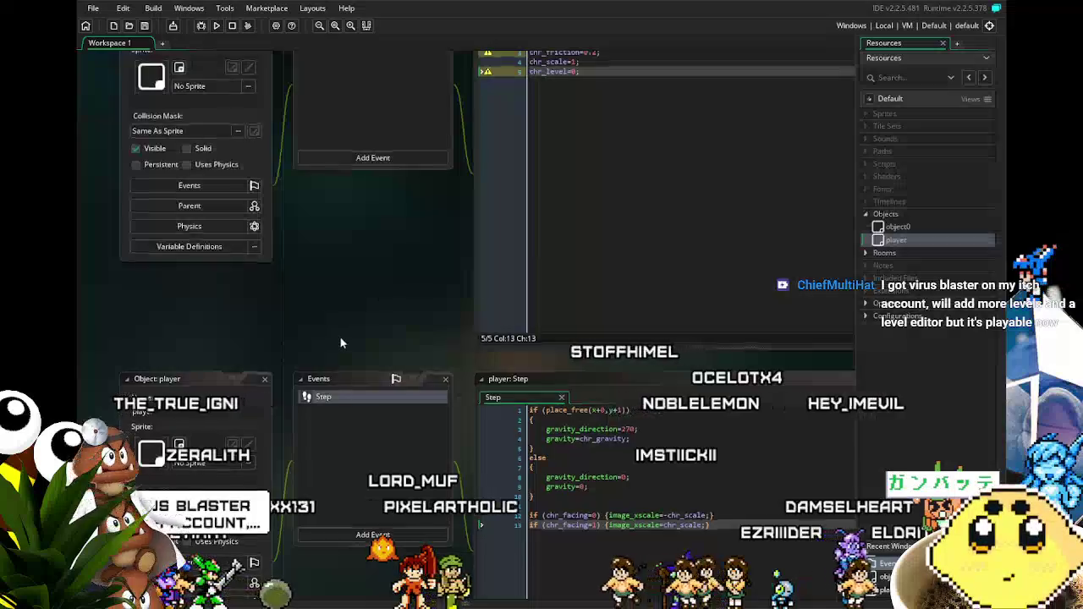
pyautogui.moveTo(338, 341); pyautogui.dragTo(401, 399)
pyautogui.moveTo(399, 346); pyautogui.dragTo(424, 411)
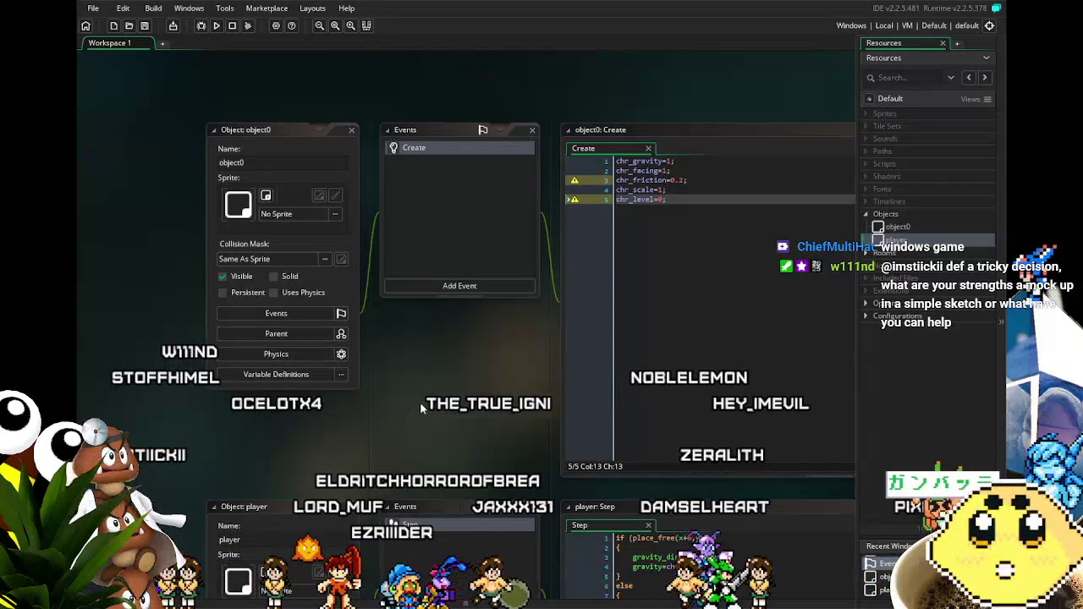
pyautogui.moveTo(421, 403)
pyautogui.mouseDown()
pyautogui.moveTo(440, 405)
pyautogui.moveTo(412, 400)
pyautogui.mouseUp()
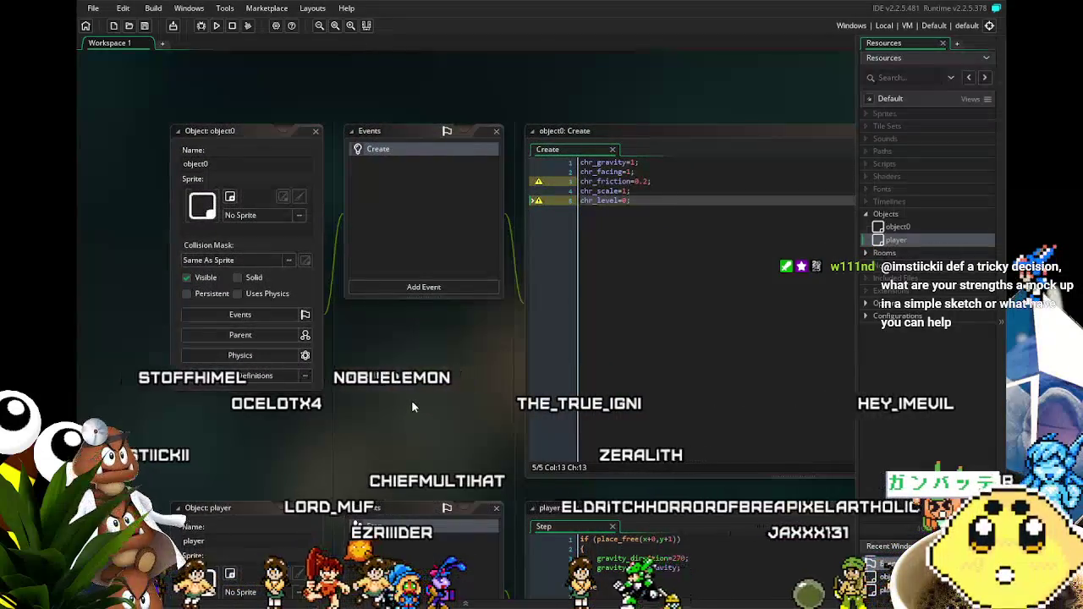
pyautogui.moveTo(411, 401)
pyautogui.mouseDown()
pyautogui.moveTo(377, 395)
pyautogui.moveTo(381, 386)
pyautogui.mouseUp()
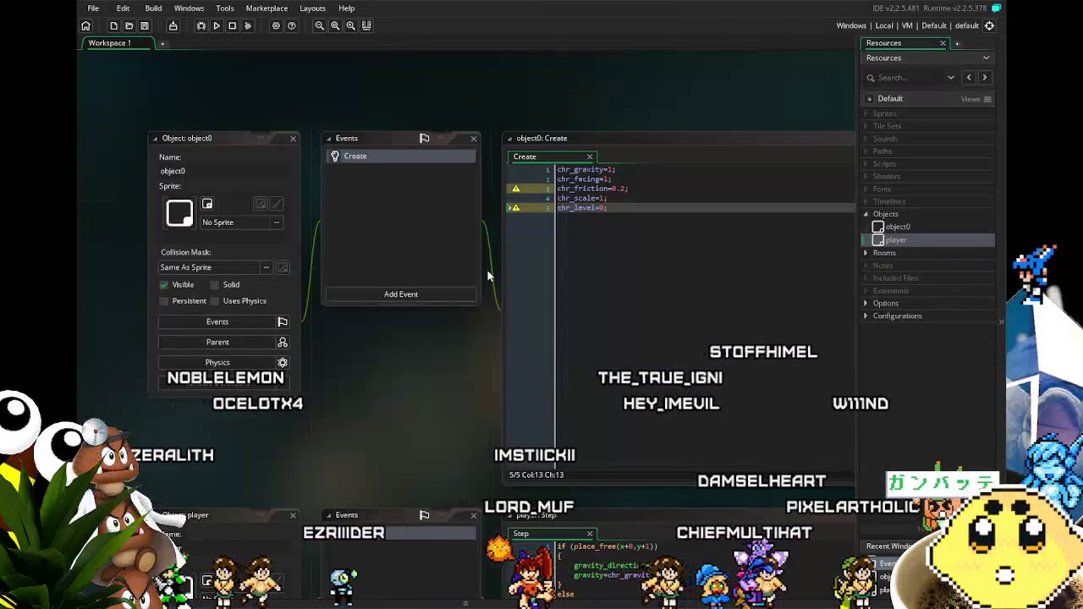
pyautogui.click(657, 267)
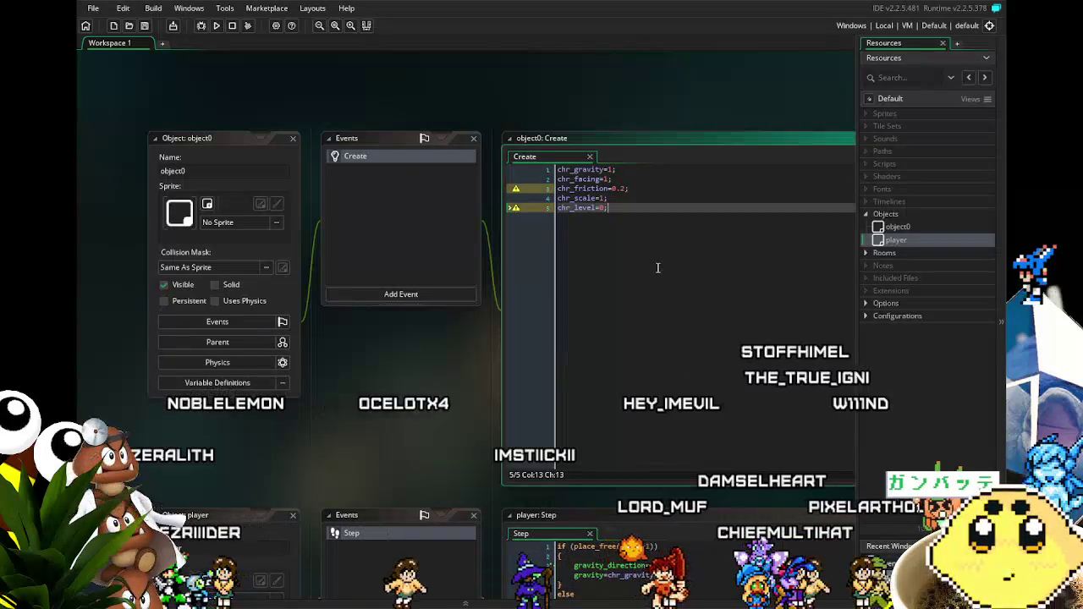
pyautogui.moveTo(403, 350); pyautogui.dragTo(391, 350)
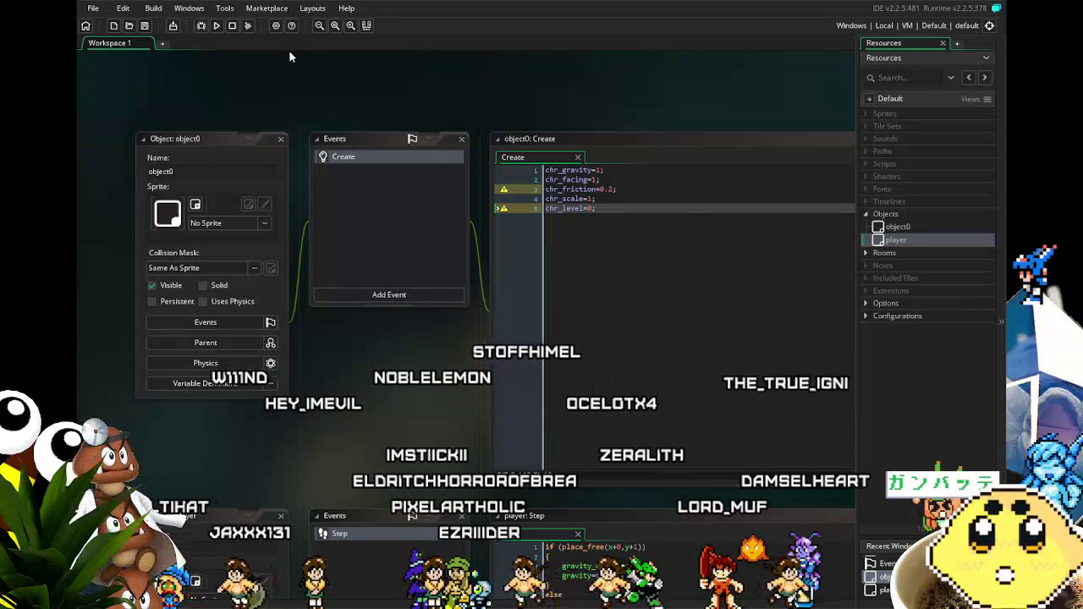
pyautogui.click(591, 225)
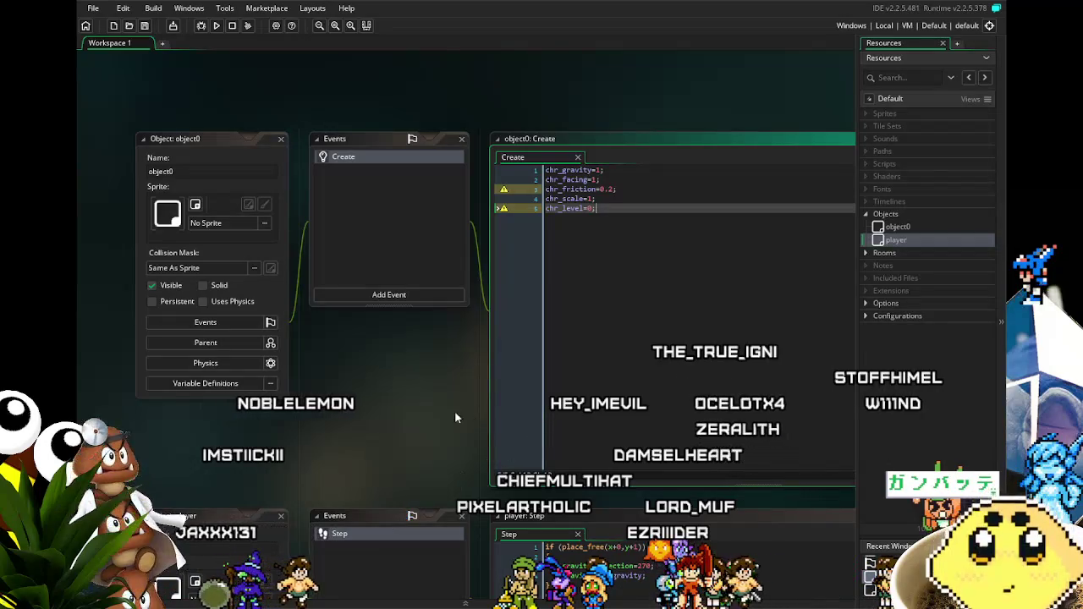
# Step: Scroll and pan around the workspace to reposition the object windows
pyautogui.scroll(-3, 373, 333)
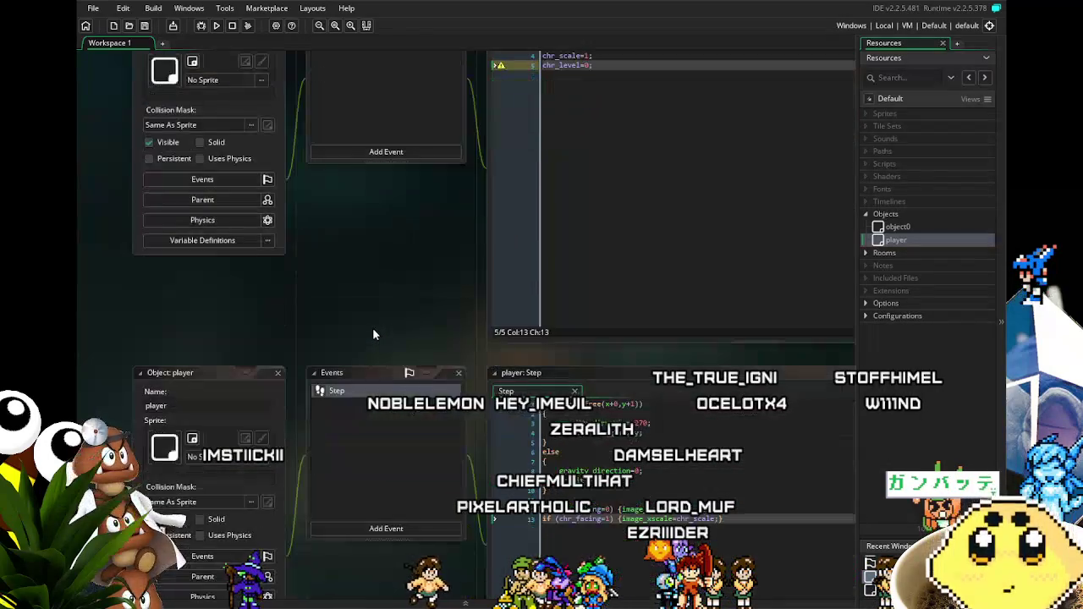
pyautogui.scroll(-2, 334, 343)
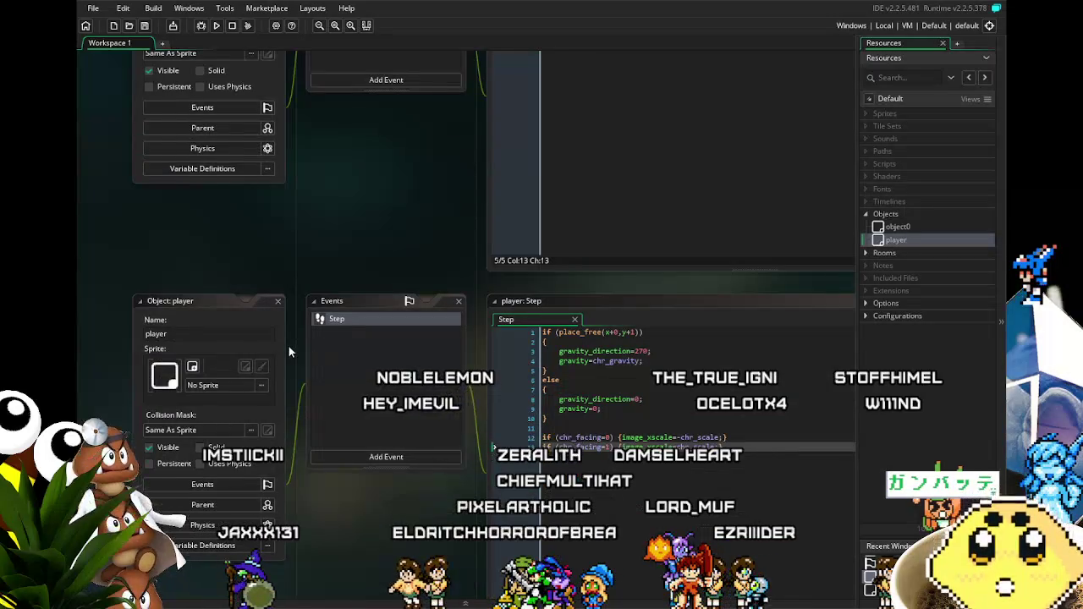
pyautogui.scroll(3, 289, 352)
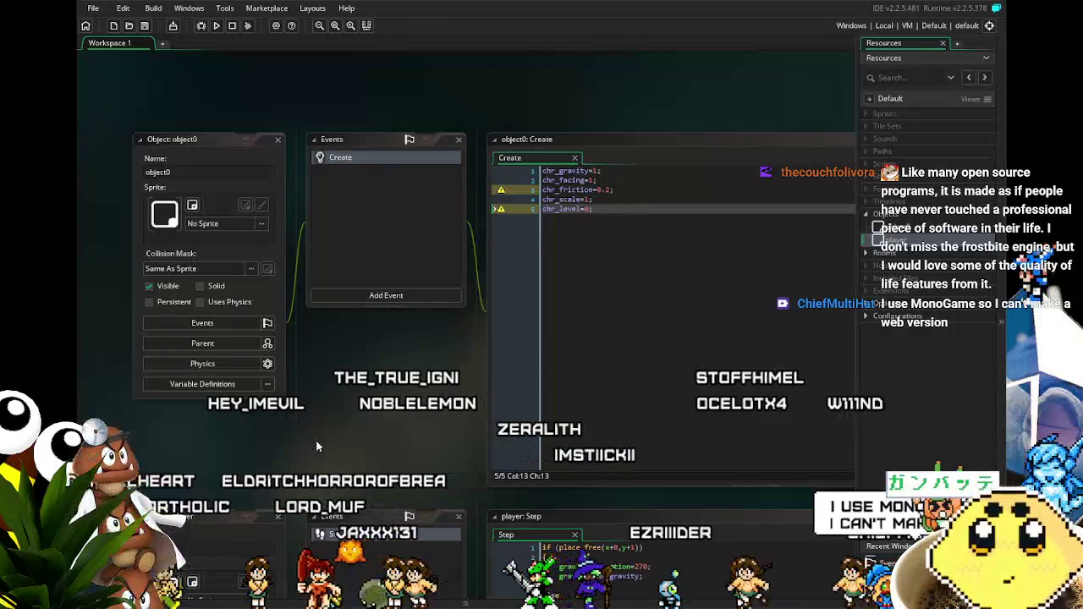
pyautogui.moveTo(314, 438); pyautogui.dragTo(349, 392)
pyautogui.scroll(-2, 344, 337)
pyautogui.scroll(-2, 333, 352)
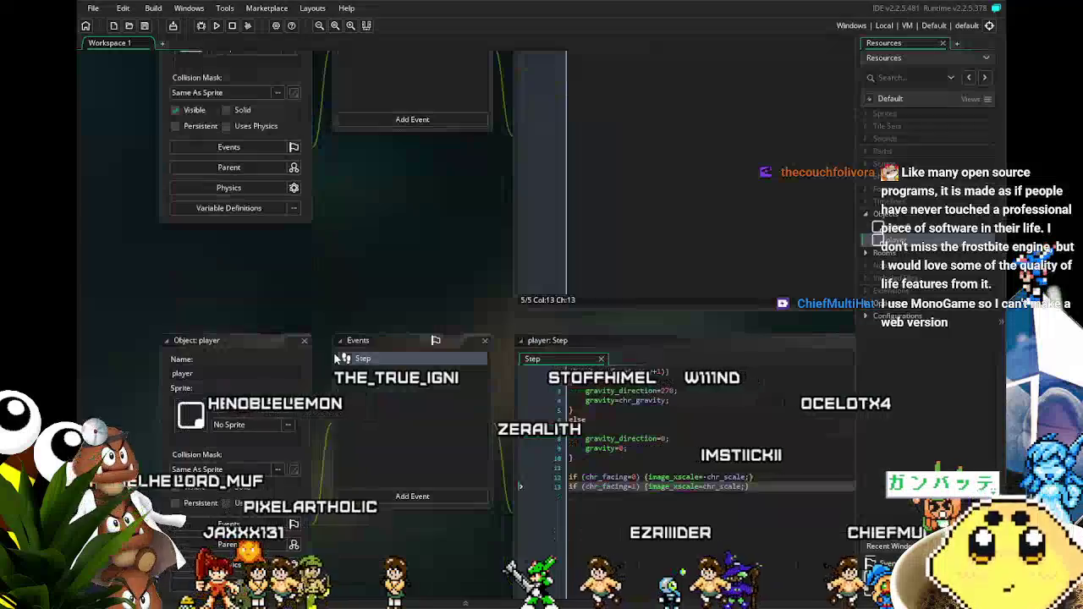
pyautogui.scroll(4, 333, 352)
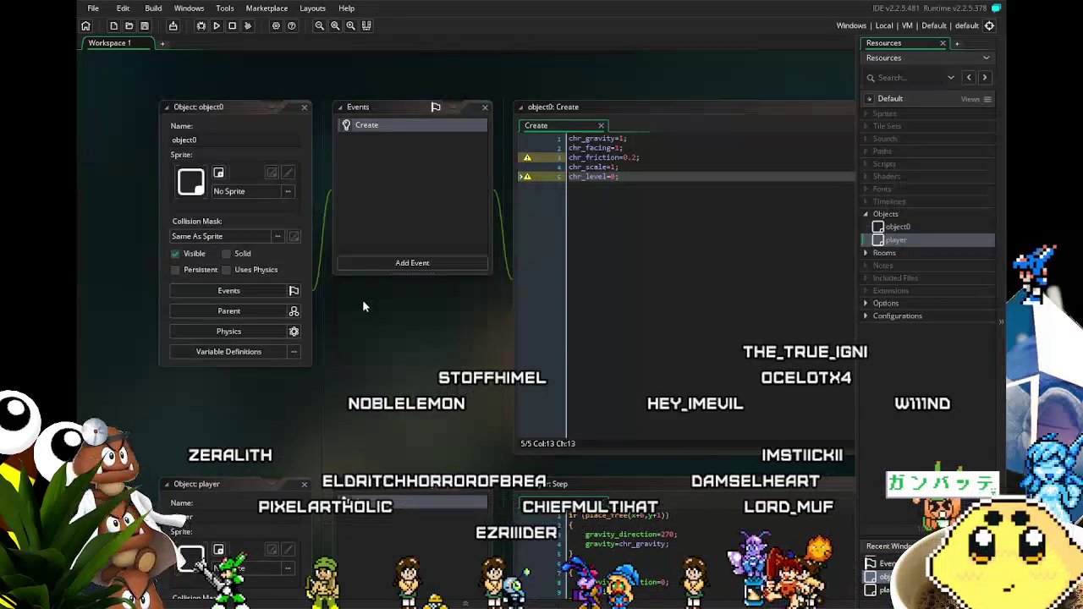
pyautogui.moveTo(393, 312); pyautogui.dragTo(387, 284)
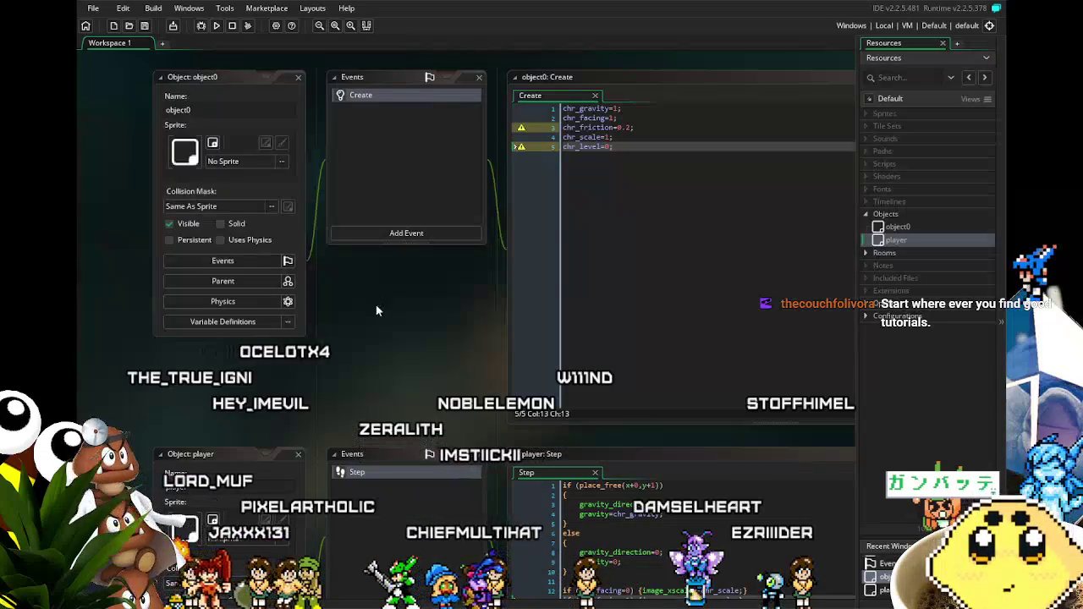
pyautogui.scroll(-2, 387, 374)
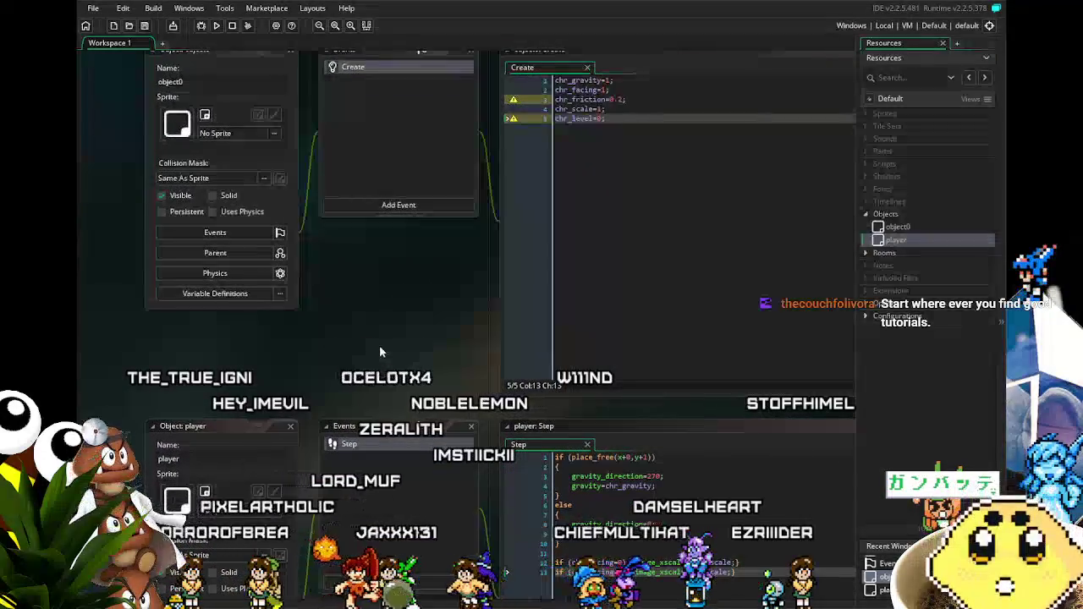
pyautogui.scroll(4, 380, 352)
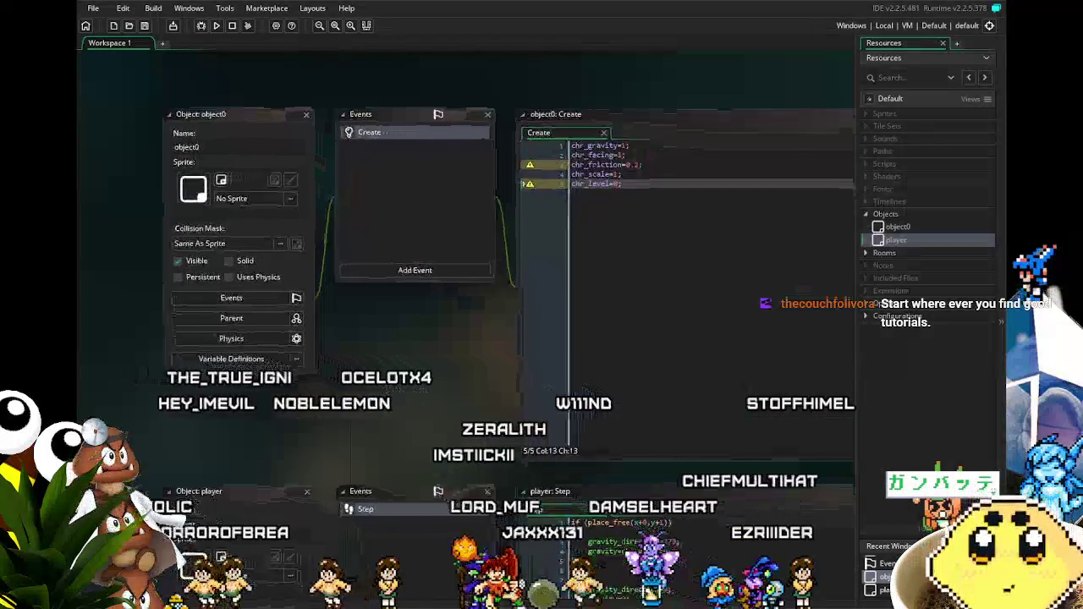
pyautogui.scroll(-1, 334, 380)
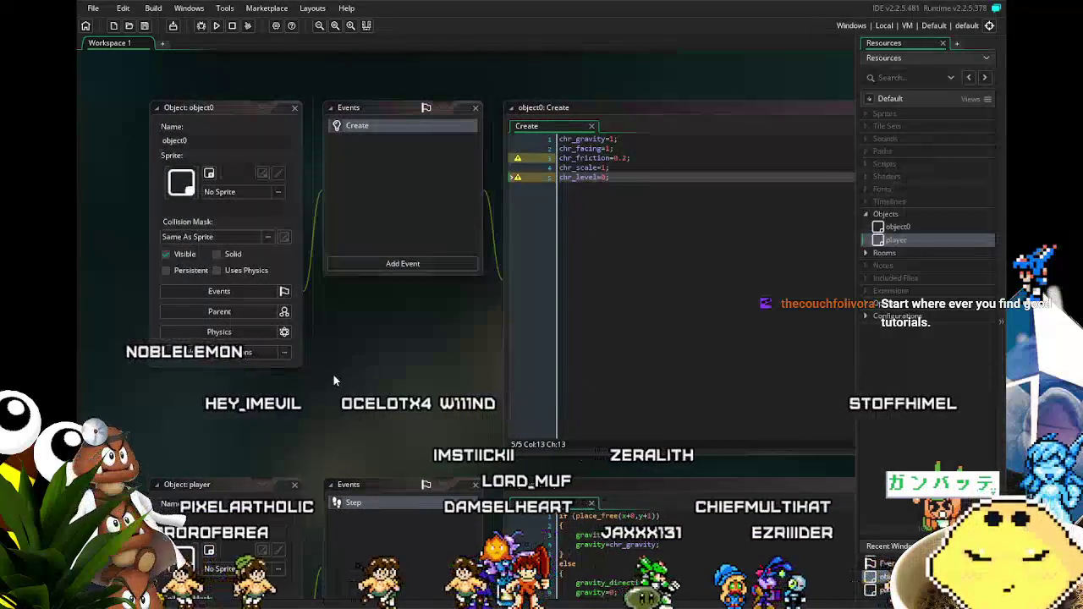
pyautogui.moveTo(334, 380); pyautogui.dragTo(300, 377)
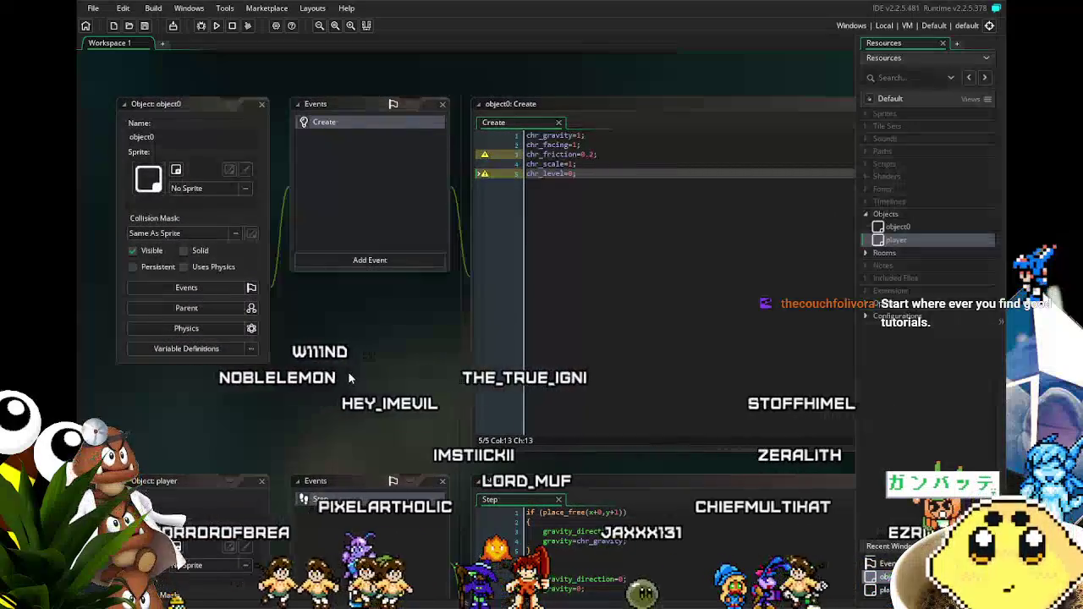
pyautogui.scroll(-4, 378, 346)
pyautogui.scroll(4, 338, 394)
pyautogui.moveTo(338, 393); pyautogui.dragTo(309, 389)
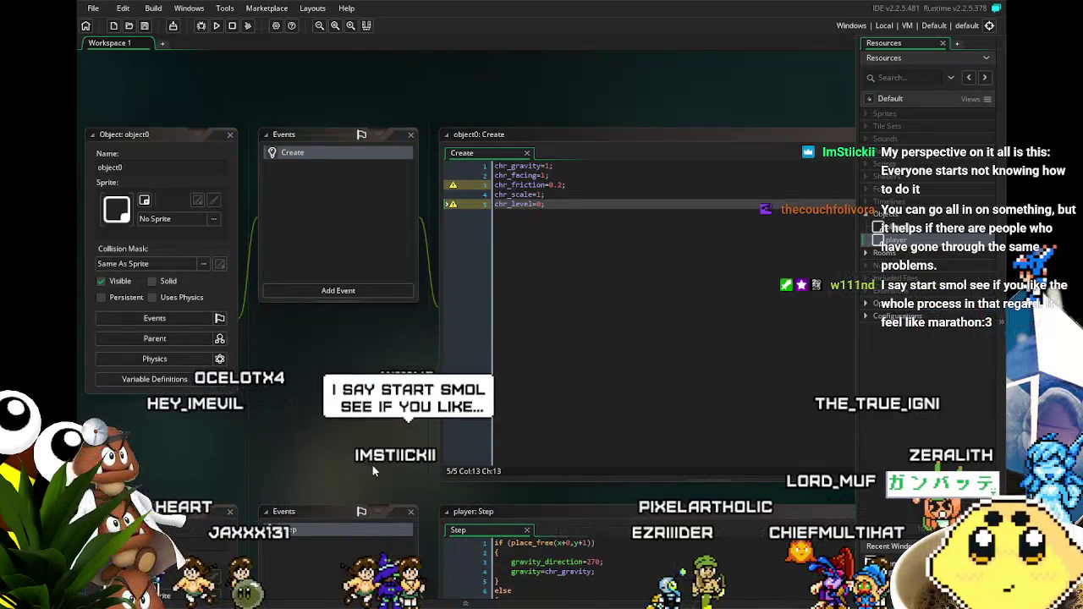
pyautogui.moveTo(378, 447); pyautogui.dragTo(384, 435)
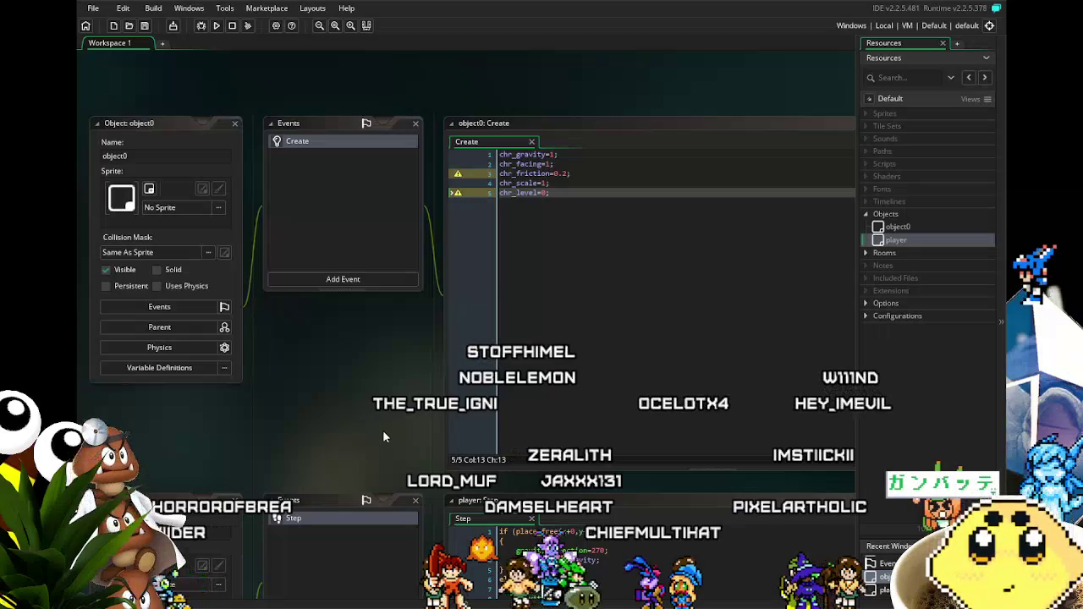
pyautogui.moveTo(383, 430); pyautogui.dragTo(374, 430)
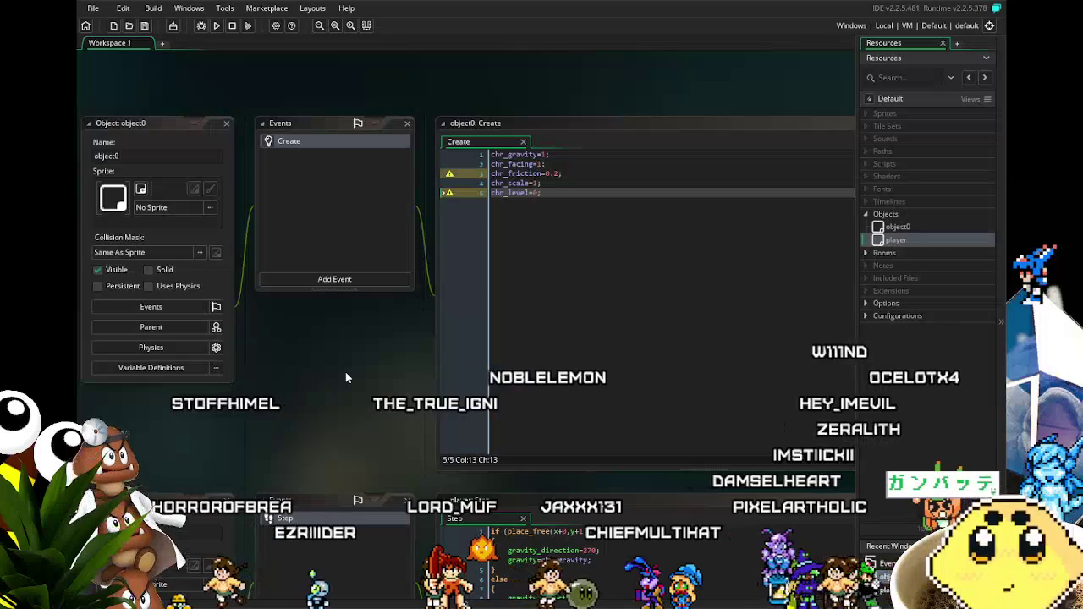
pyautogui.moveTo(346, 372); pyautogui.dragTo(351, 364)
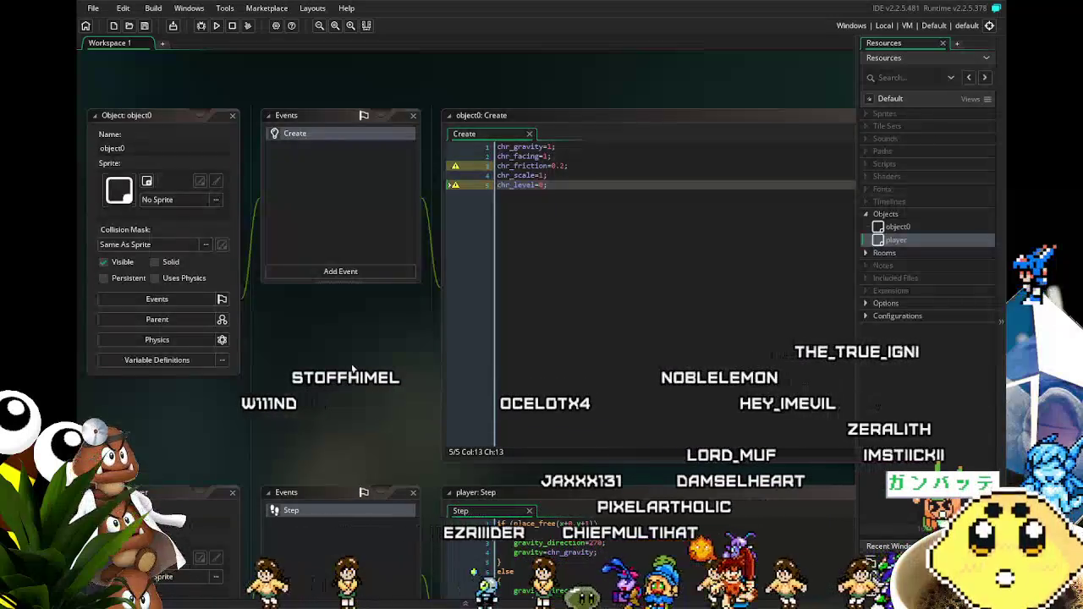
# Step: Delete the chr_level=0; line from line 5 of object0's Create code
pyautogui.click(590, 177)
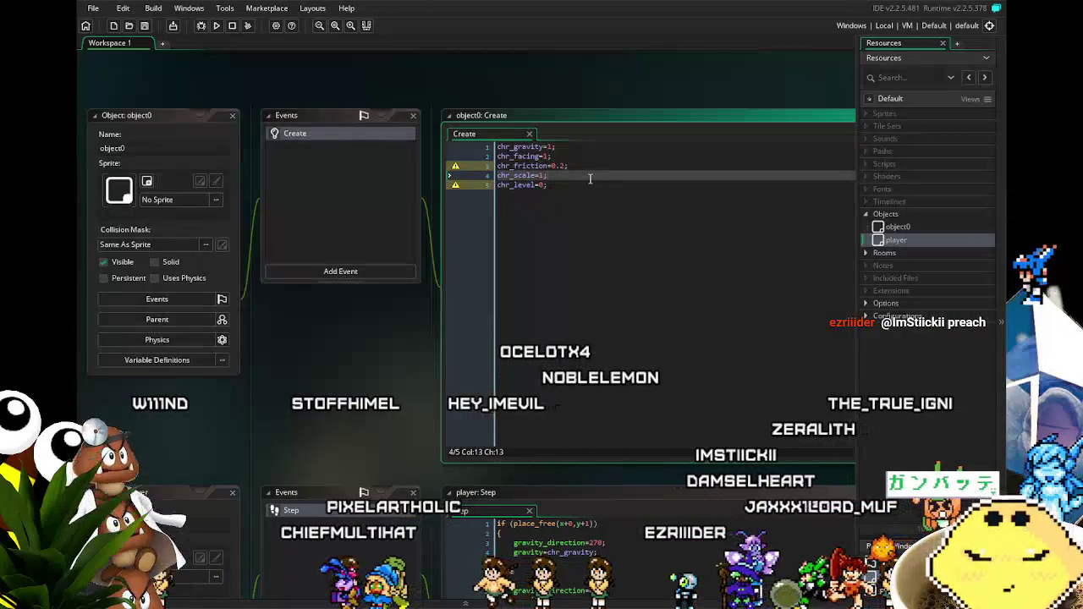
pyautogui.moveTo(314, 367); pyautogui.dragTo(326, 361)
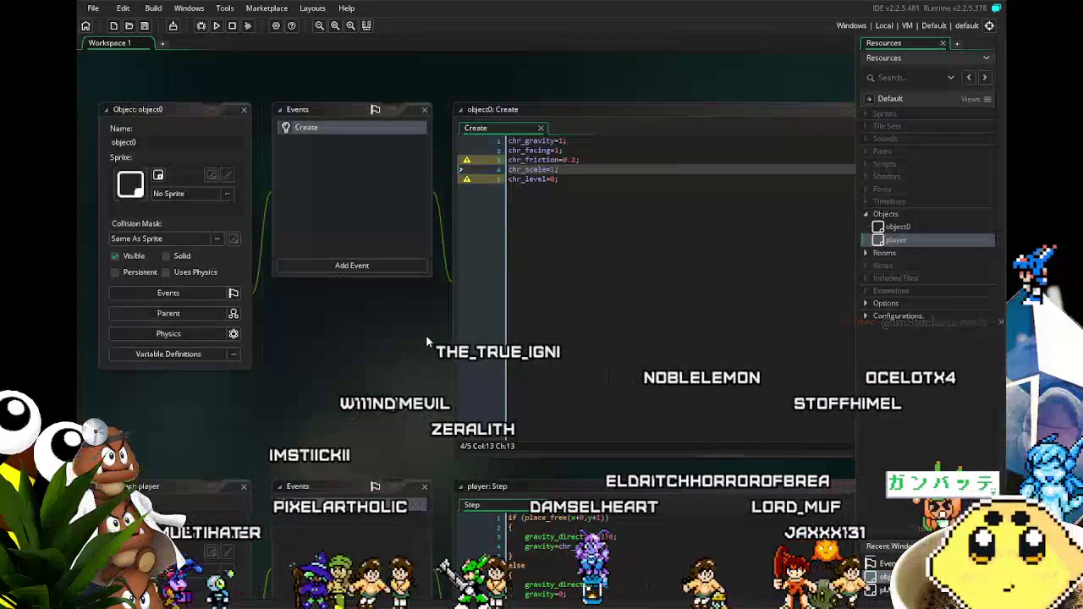
pyautogui.moveTo(559, 179); pyautogui.dragTo(530, 179)
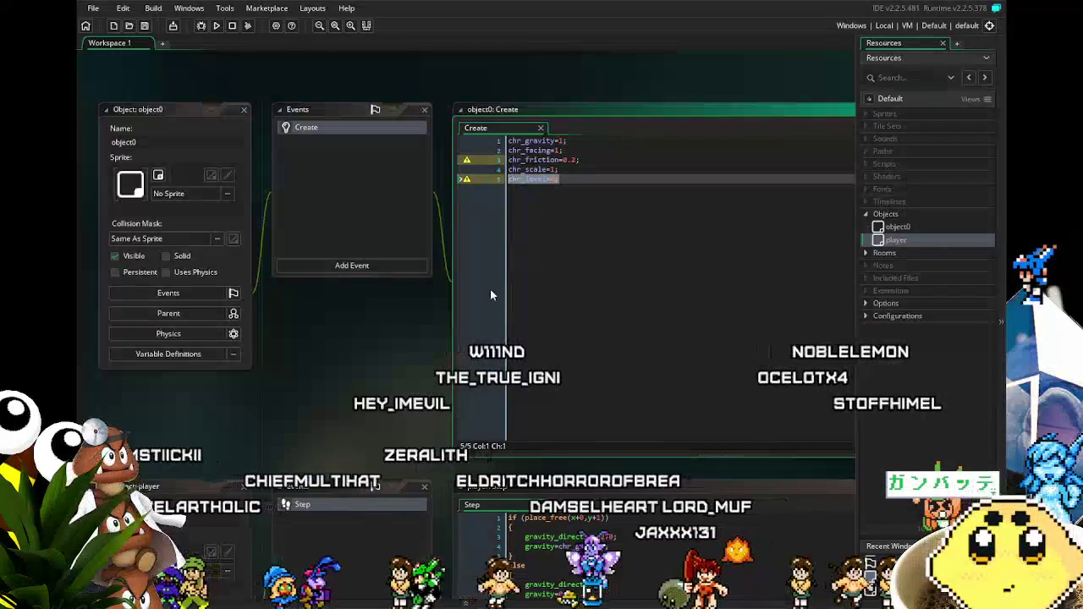
pyautogui.press('BackSpace')
pyautogui.press('BackSpace')
pyautogui.press('BackSpace')
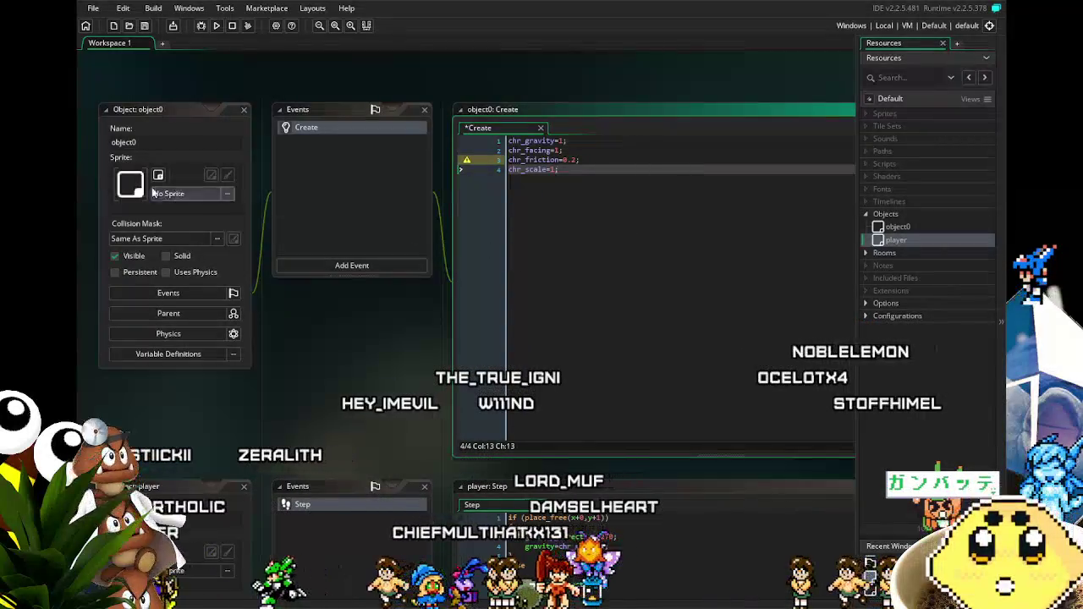
pyautogui.moveTo(290, 399)
pyautogui.mouseDown()
pyautogui.moveTo(336, 305)
pyautogui.moveTo(332, 212)
pyautogui.moveTo(298, 347)
pyautogui.mouseUp()
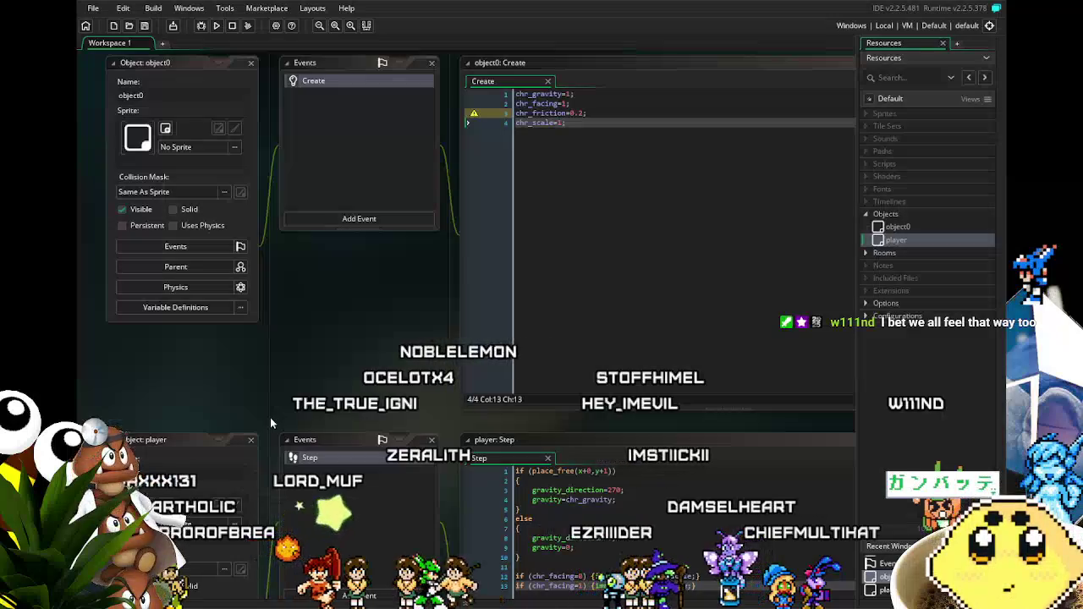
pyautogui.scroll(-5, 270, 418)
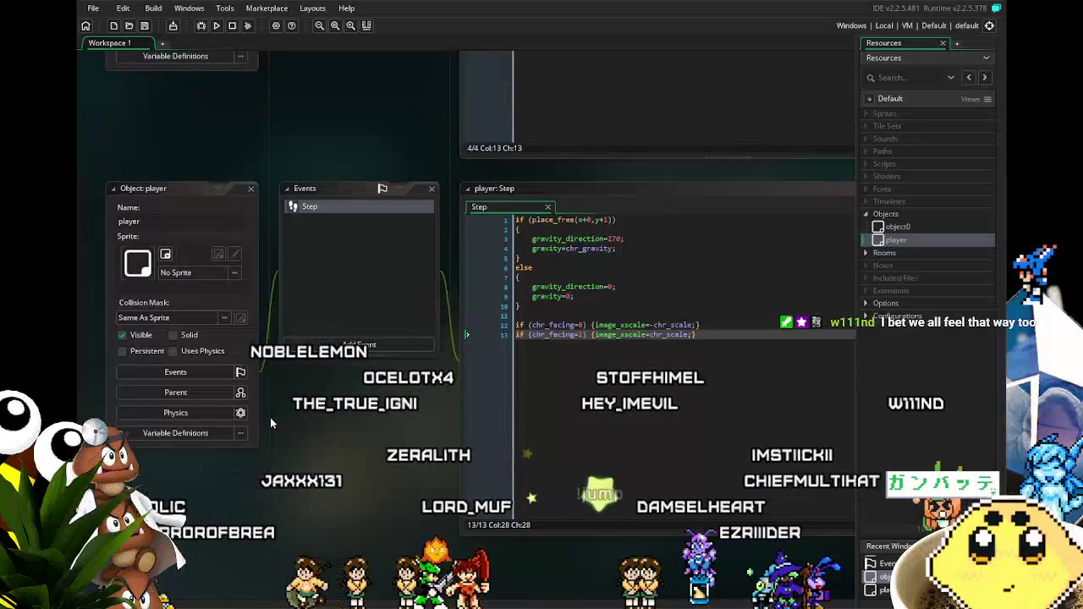
pyautogui.scroll(6, 270, 417)
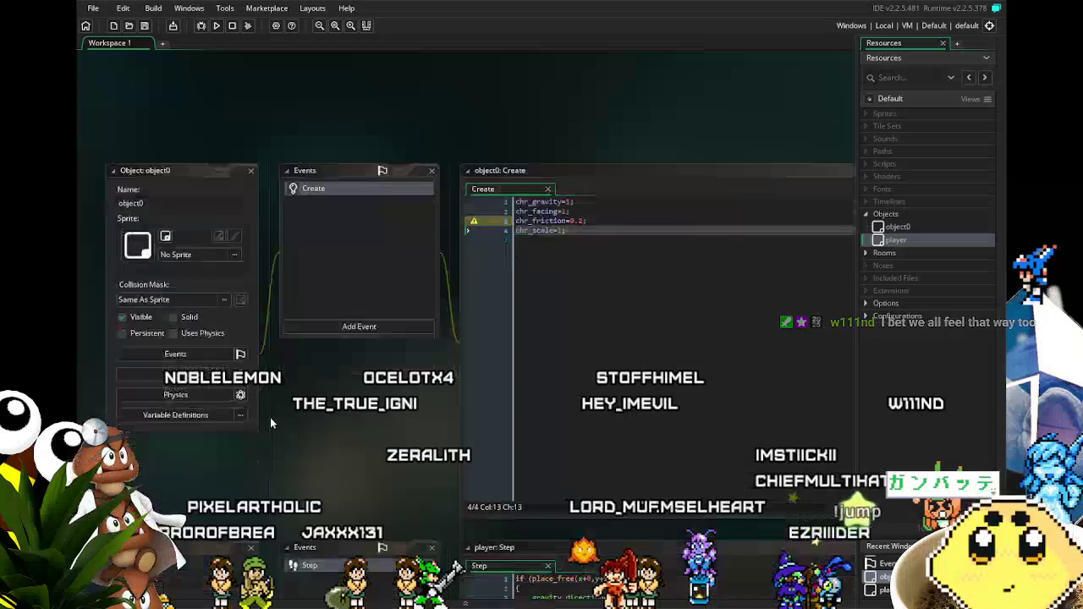
pyautogui.scroll(-1, 270, 424)
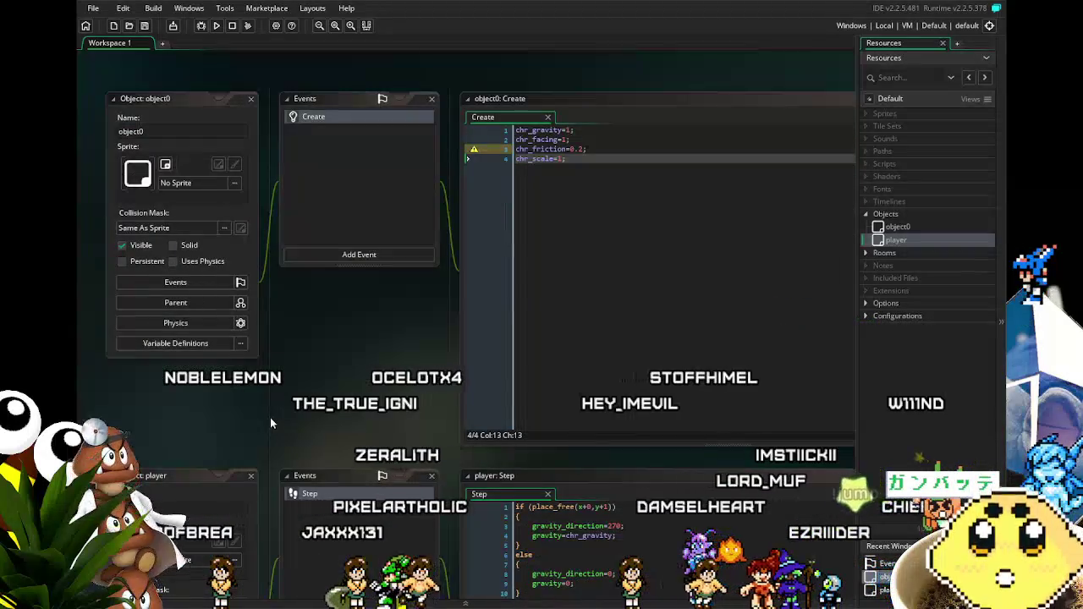
pyautogui.scroll(-5, 270, 417)
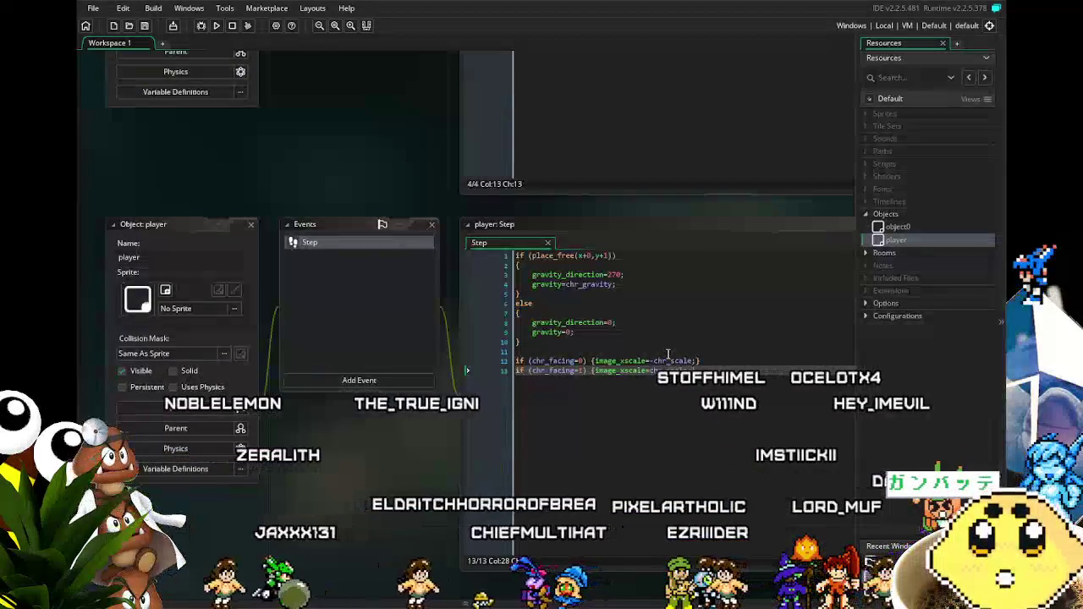
# Step: Create a new object, object2, from the Objects folder's context menu
pyautogui.rightClick(886, 216)
pyautogui.click(887, 220)
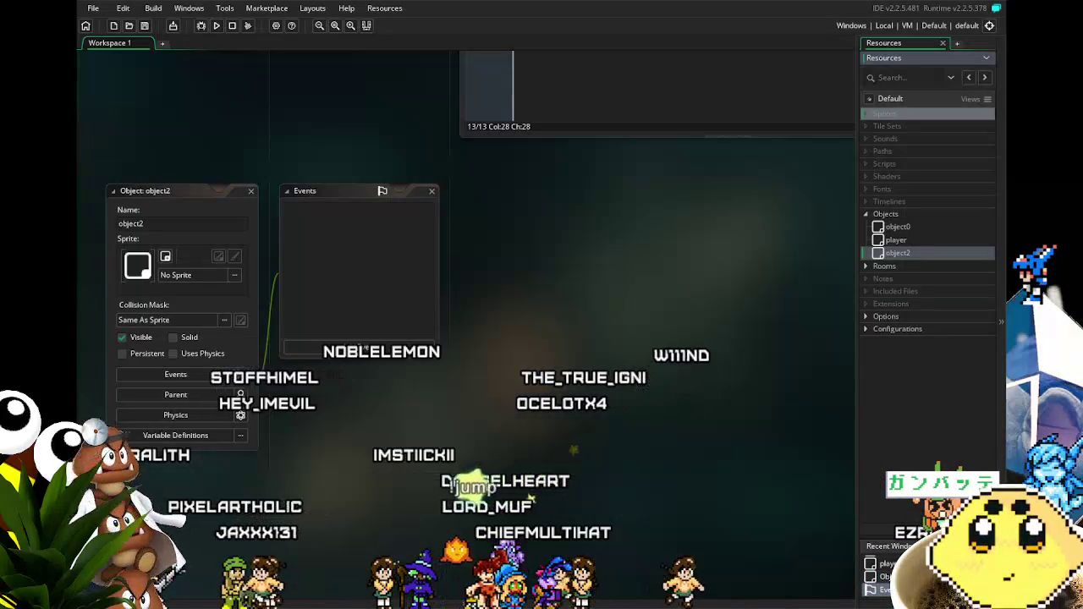
# Step: Expand Sprites and move the Sunny sprites, Sunny_Ded through Sunny_Walk, above the Lumi sprites
pyautogui.click(885, 114)
pyautogui.doubleClick(904, 376)
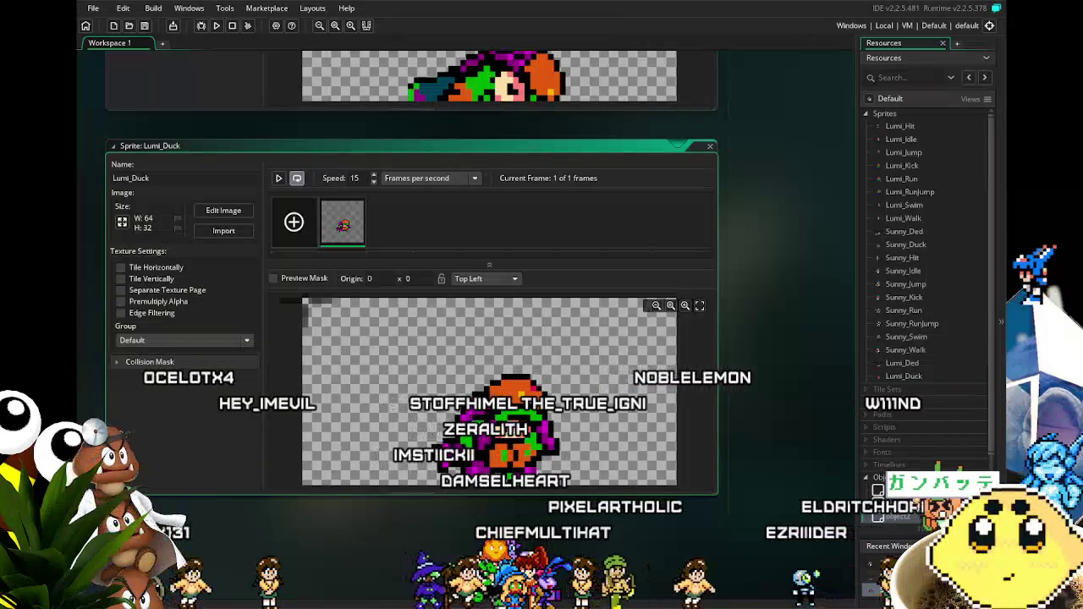
pyautogui.click(906, 337)
pyautogui.click(905, 364)
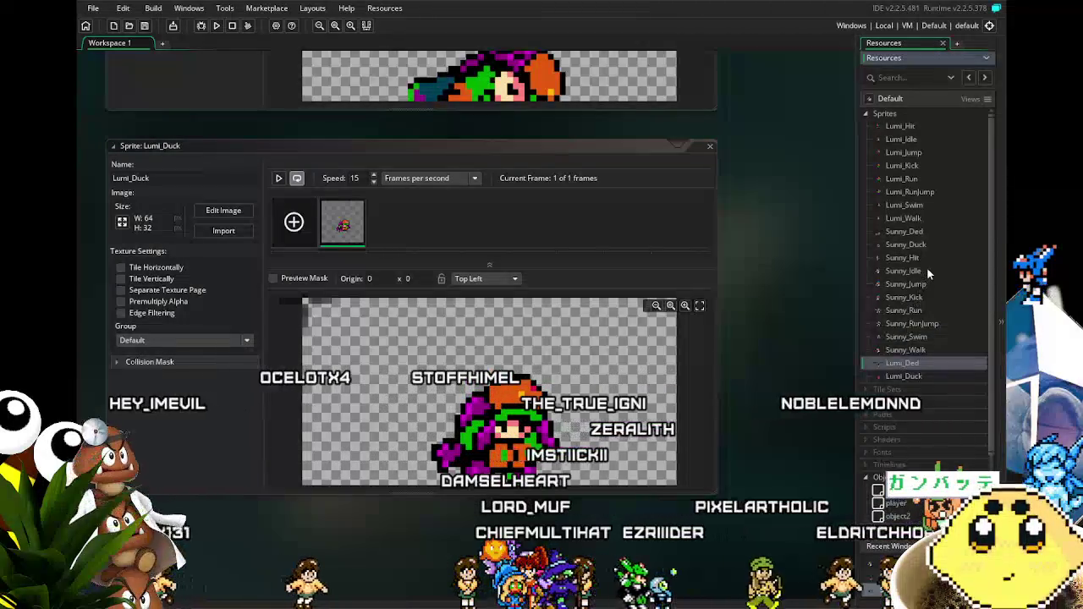
pyautogui.click(918, 349)
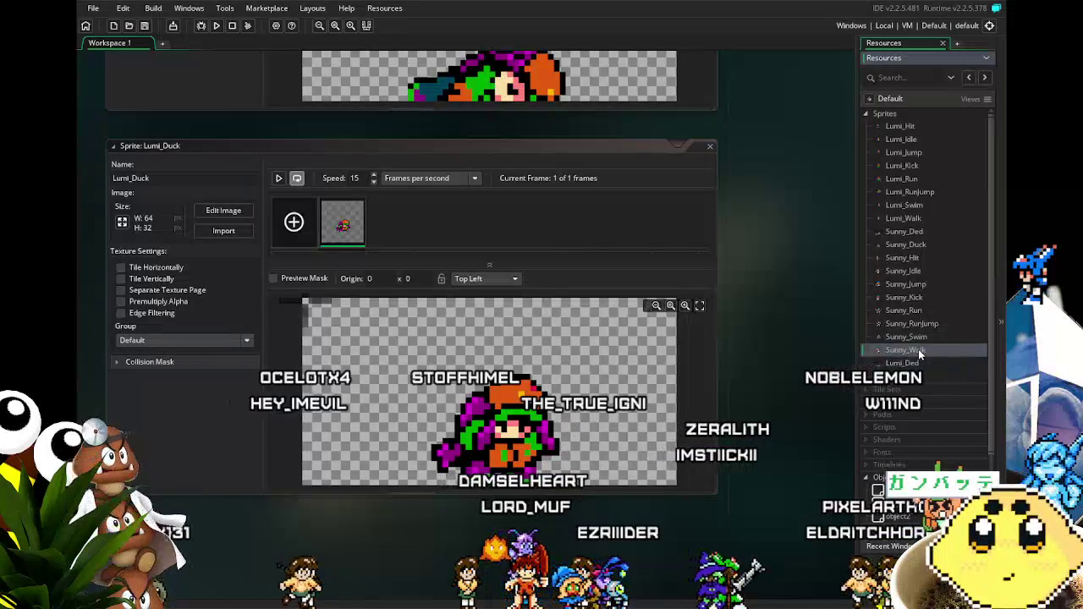
pyautogui.keyDown('shift'); pyautogui.click(904, 231); pyautogui.keyUp('shift')
pyautogui.moveTo(904, 232); pyautogui.dragTo(889, 120)
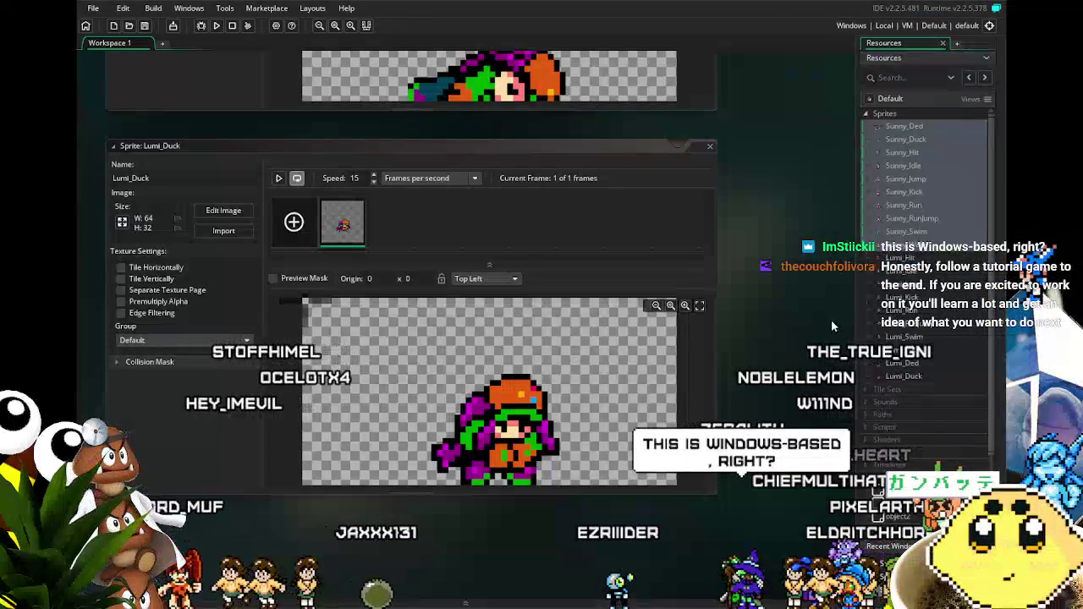
# Step: Move Sunny_Duck down below Sunny_Walk in the sprite list
pyautogui.click(899, 298)
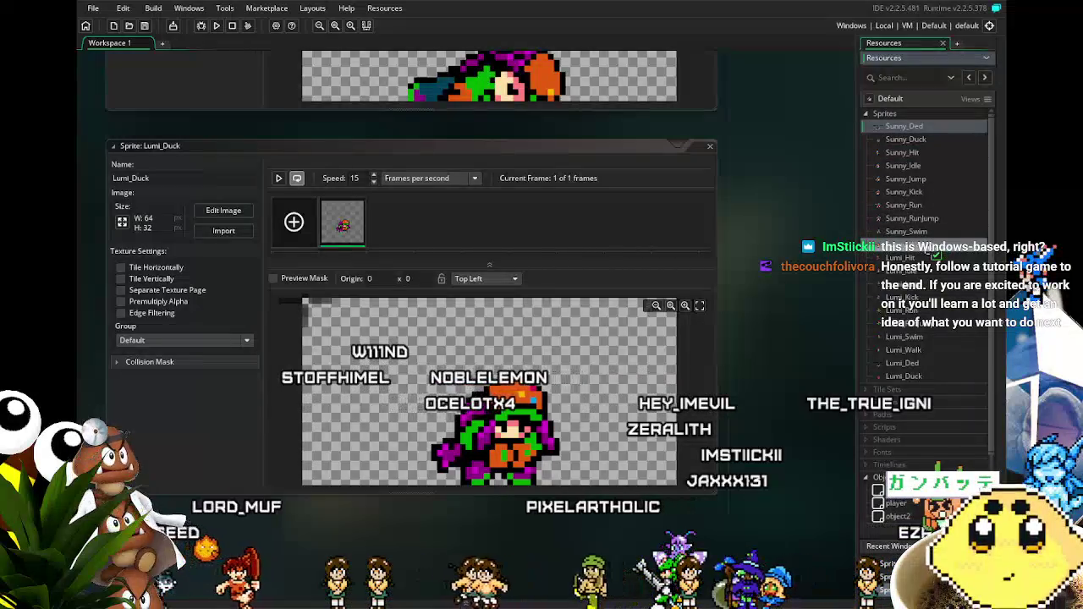
pyautogui.press('Delete')
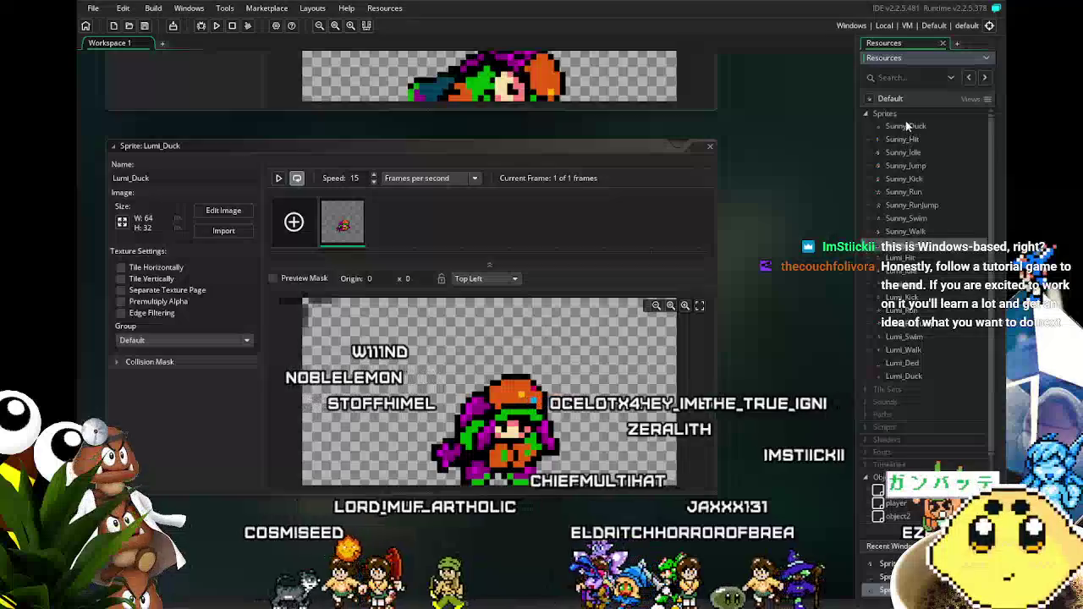
pyautogui.moveTo(906, 129)
pyautogui.mouseDown()
pyautogui.moveTo(927, 246)
pyautogui.moveTo(901, 260)
pyautogui.mouseUp()
pyautogui.moveTo(736, 367)
pyautogui.mouseDown()
pyautogui.moveTo(763, 375)
pyautogui.moveTo(782, 413)
pyautogui.mouseUp()
pyautogui.scroll(15, 784, 418)
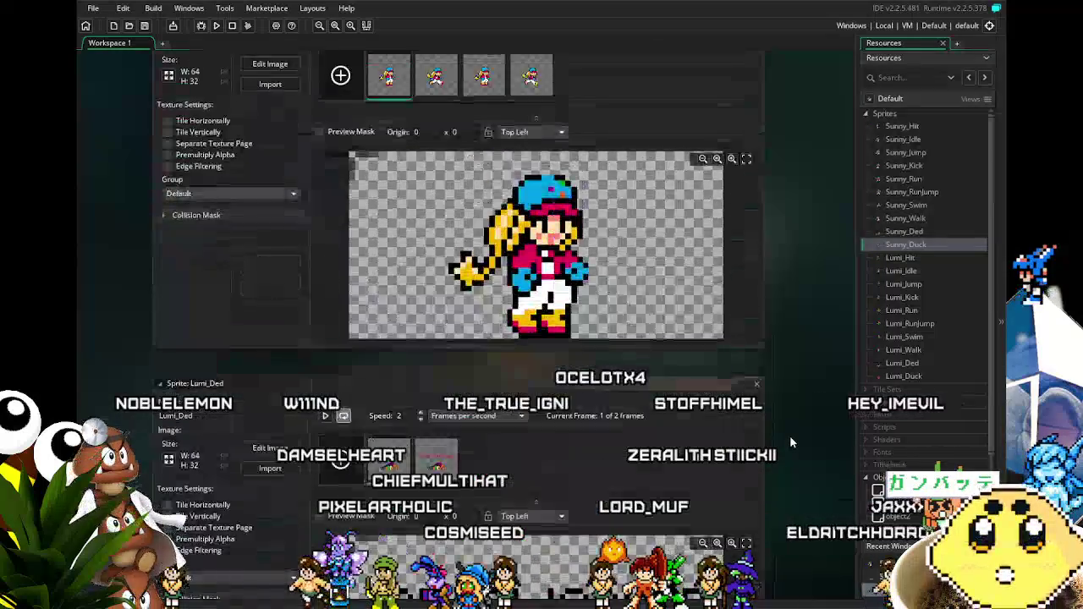
pyautogui.scroll(10, 790, 436)
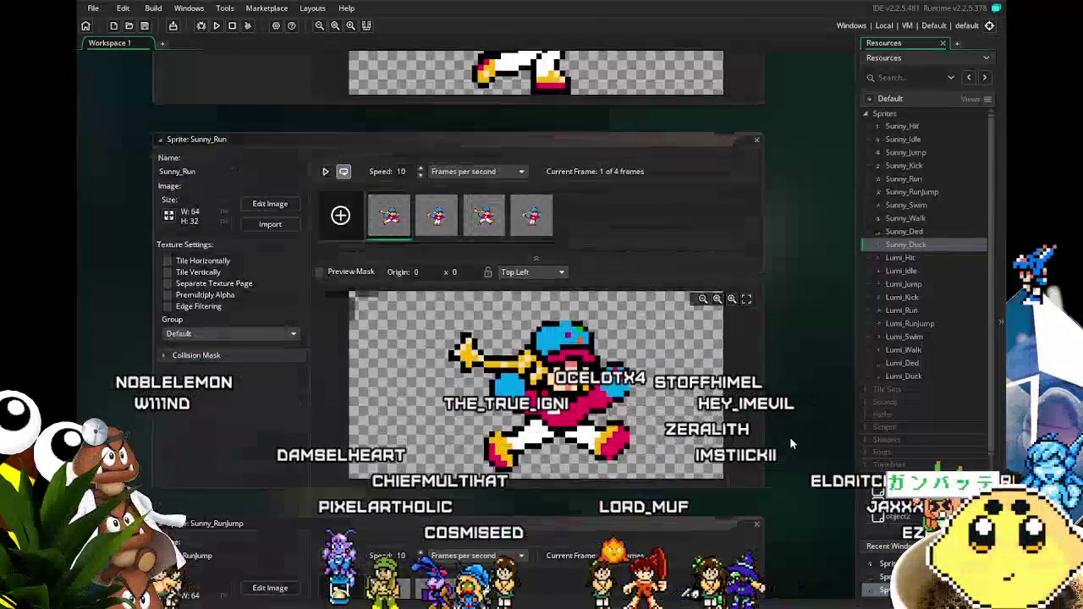
pyautogui.scroll(10, 796, 184)
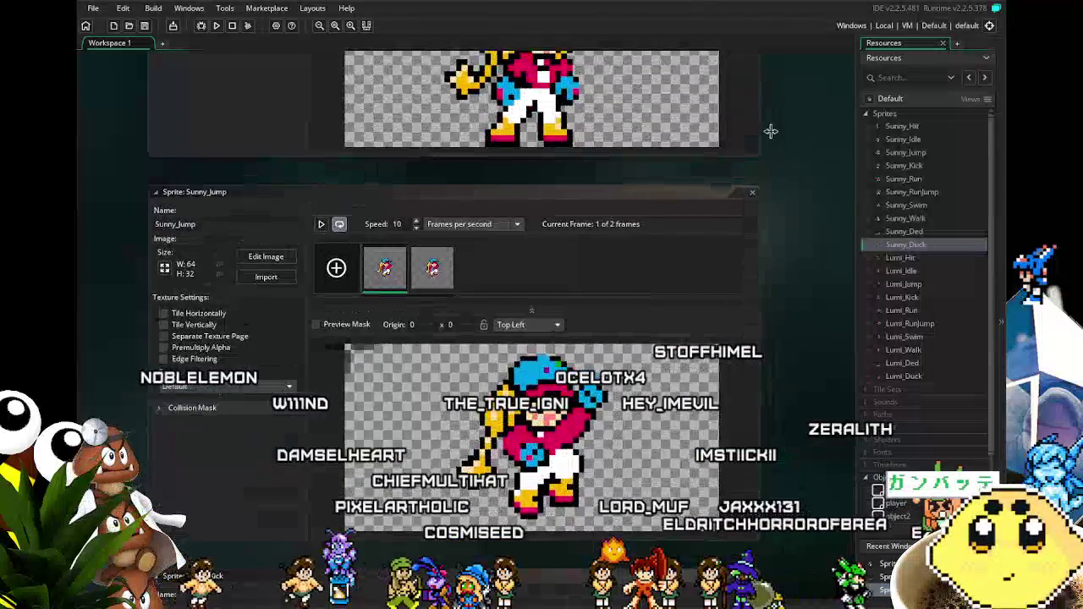
pyautogui.scroll(10, 761, 576)
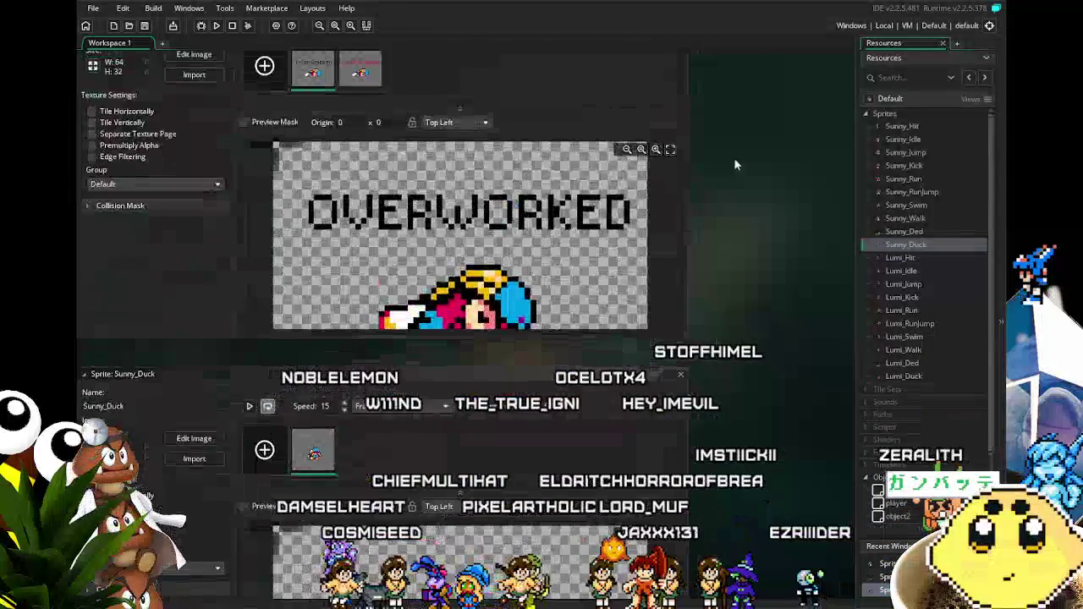
pyautogui.scroll(10, 695, 181)
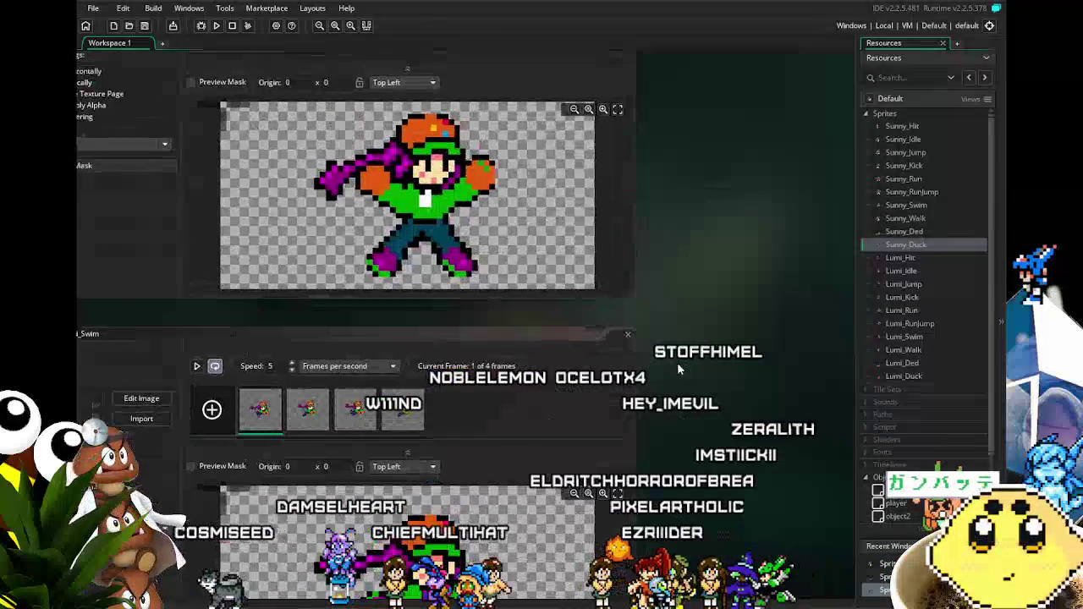
pyautogui.scroll(10, 682, 263)
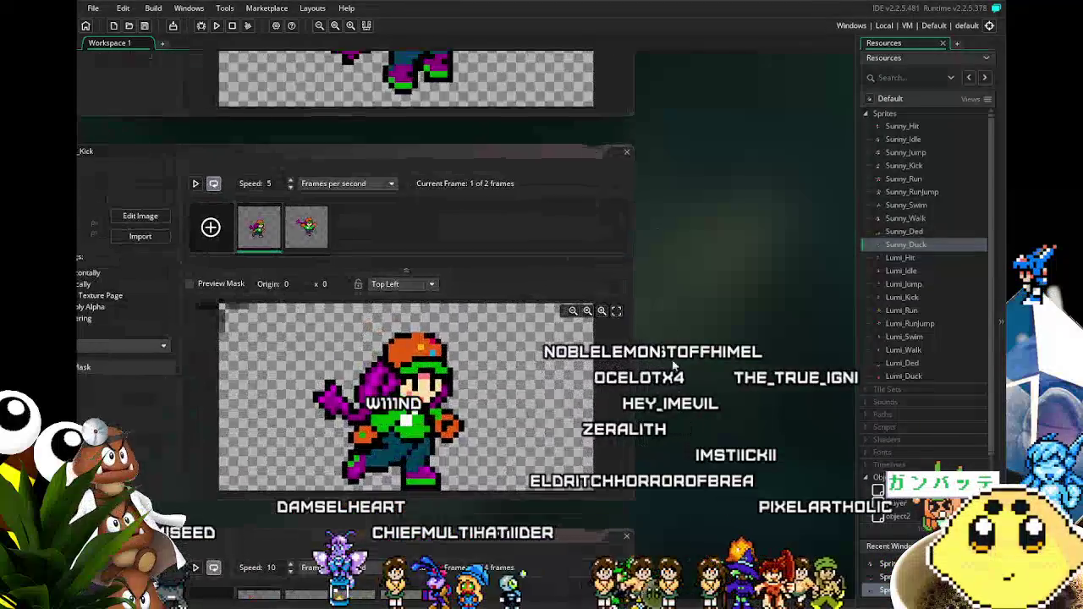
pyautogui.scroll(10, 681, 271)
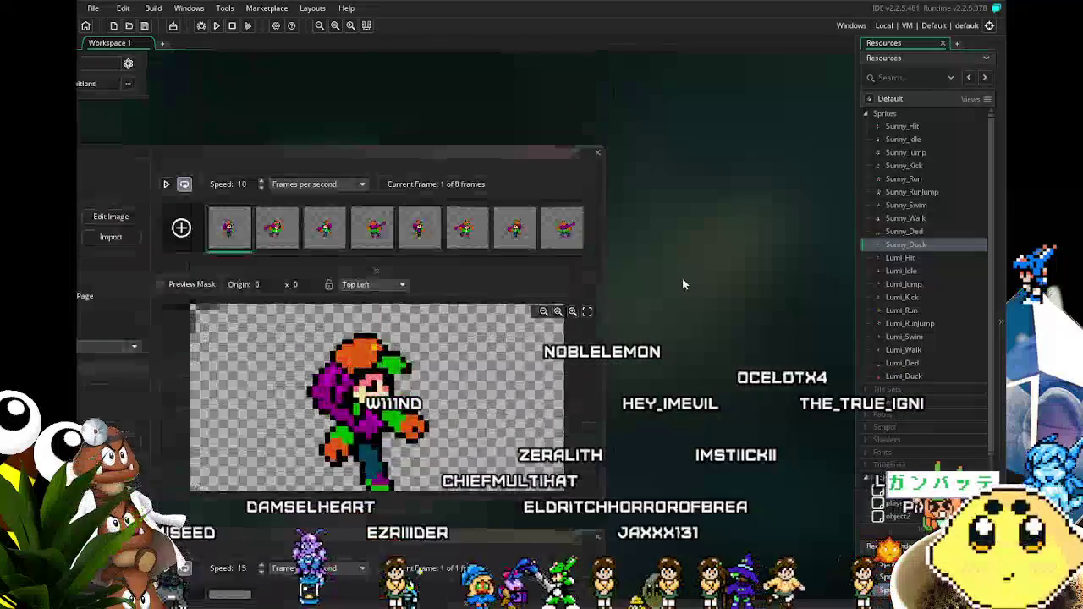
pyautogui.scroll(10, 683, 284)
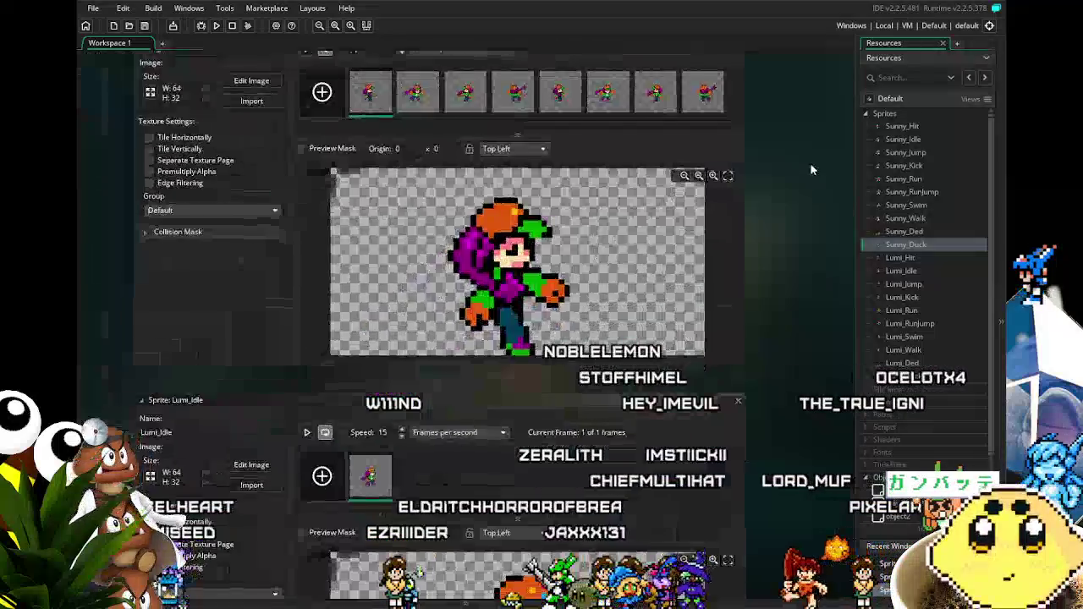
# Step: Set the Lumi_Idle, Lumi_Jump and Lumi_Kick origins to Middle Centre (32 x 16)
pyautogui.click(511, 148)
pyautogui.scroll(-5, 515, 178)
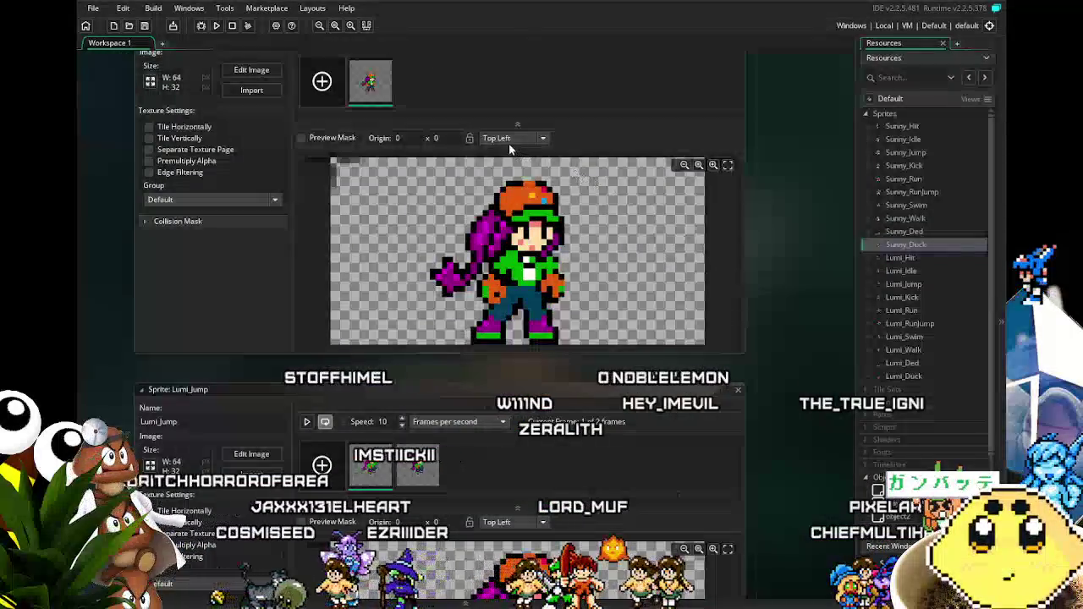
pyautogui.click(511, 139)
pyautogui.click(523, 199)
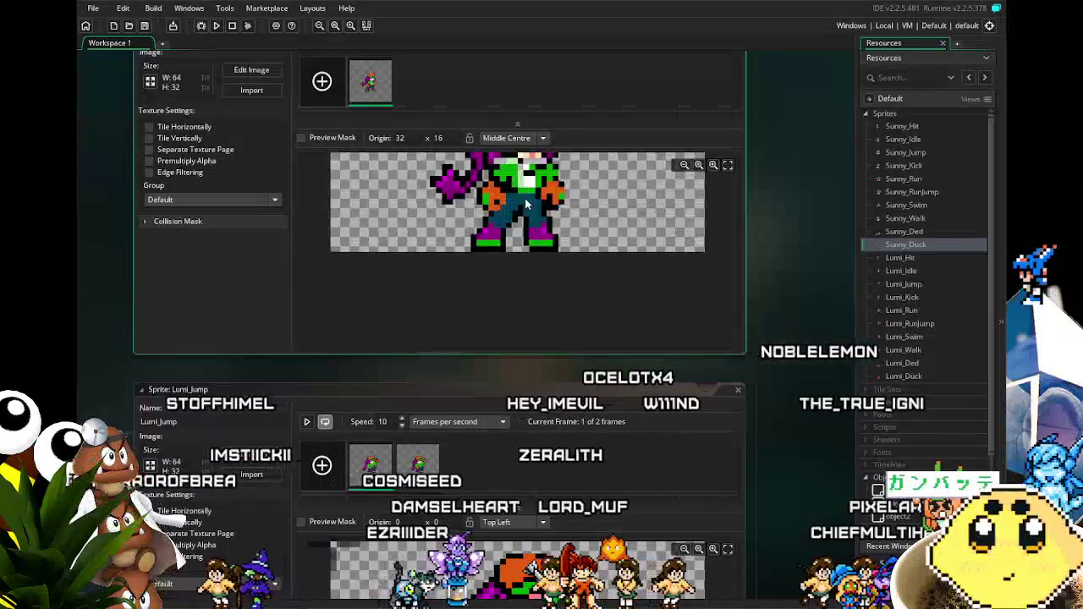
pyautogui.scroll(-4, 809, 334)
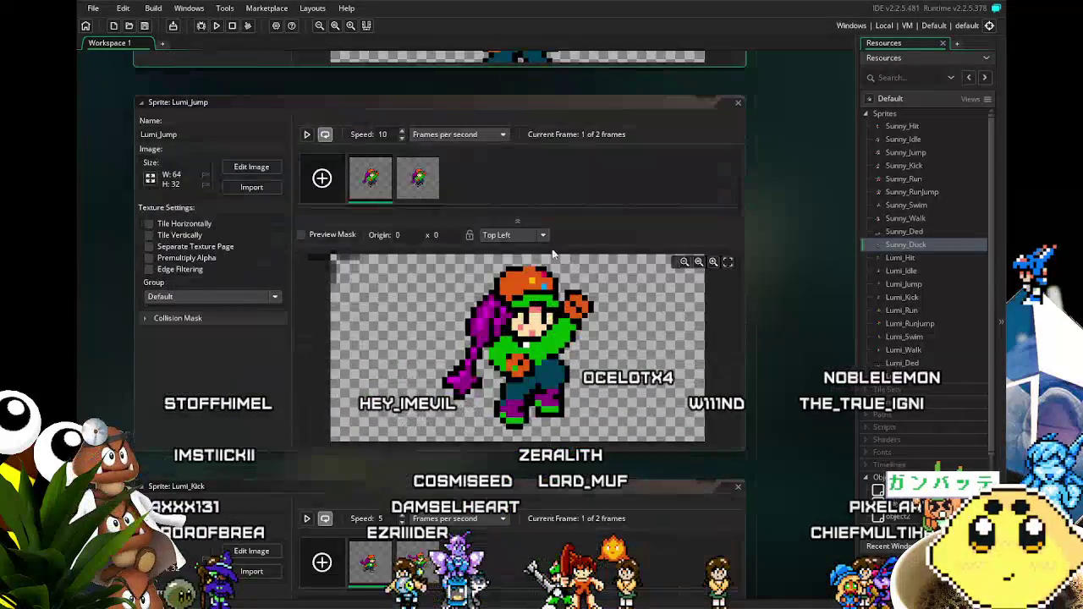
pyautogui.click(508, 235)
pyautogui.click(513, 298)
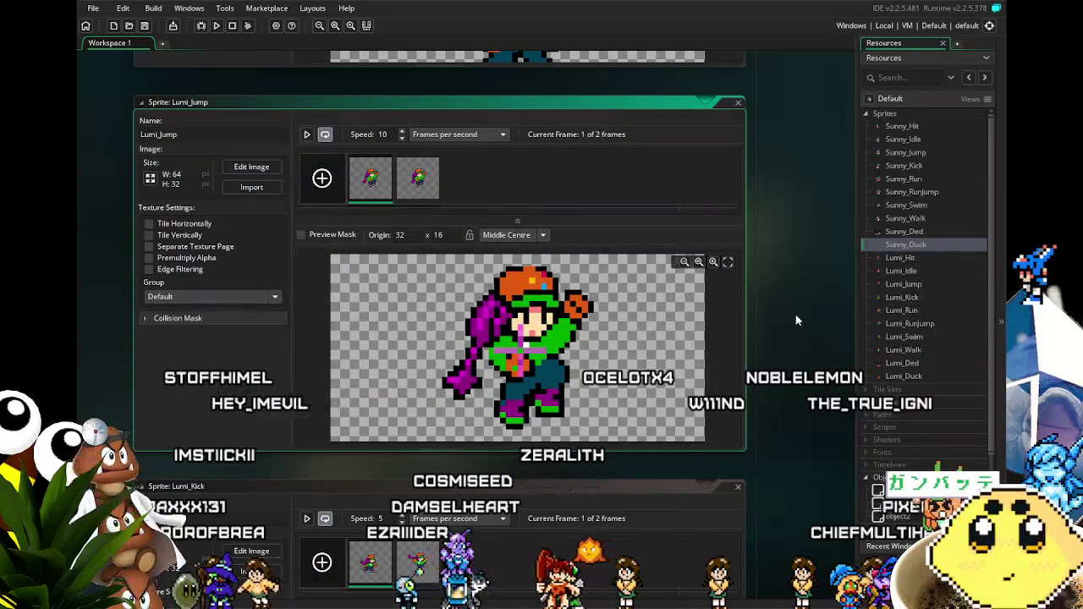
pyautogui.scroll(-4, 796, 321)
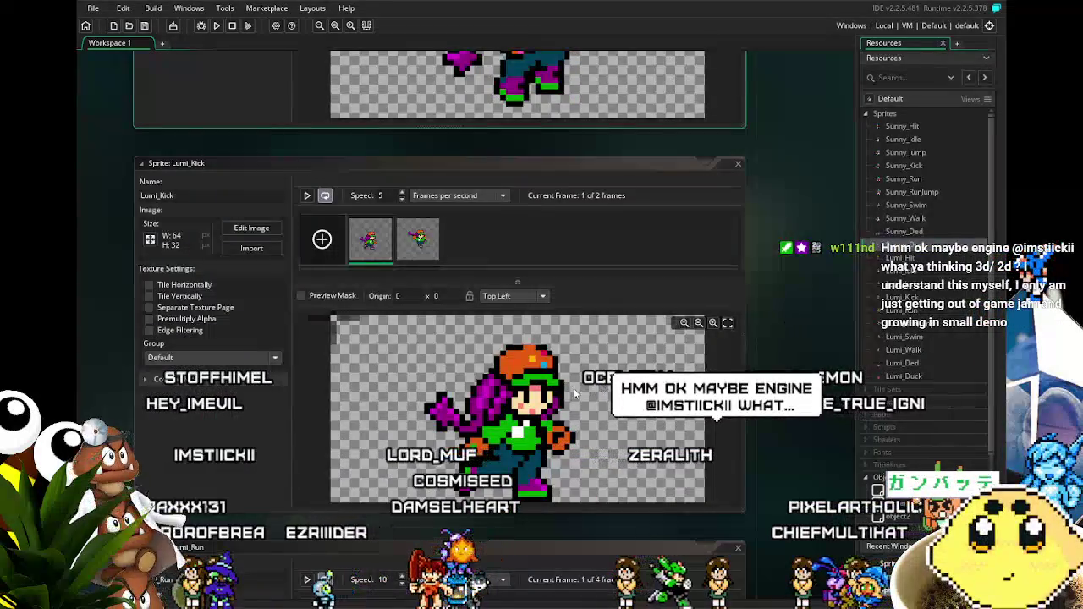
pyautogui.click(496, 297)
pyautogui.click(511, 360)
# Step: Set the Lumi_Run, Lumi_RunJump, Lumi_Swim and next sprite's origins to Middle Centre
pyautogui.scroll(-5, 814, 340)
pyautogui.scroll(-3, 814, 341)
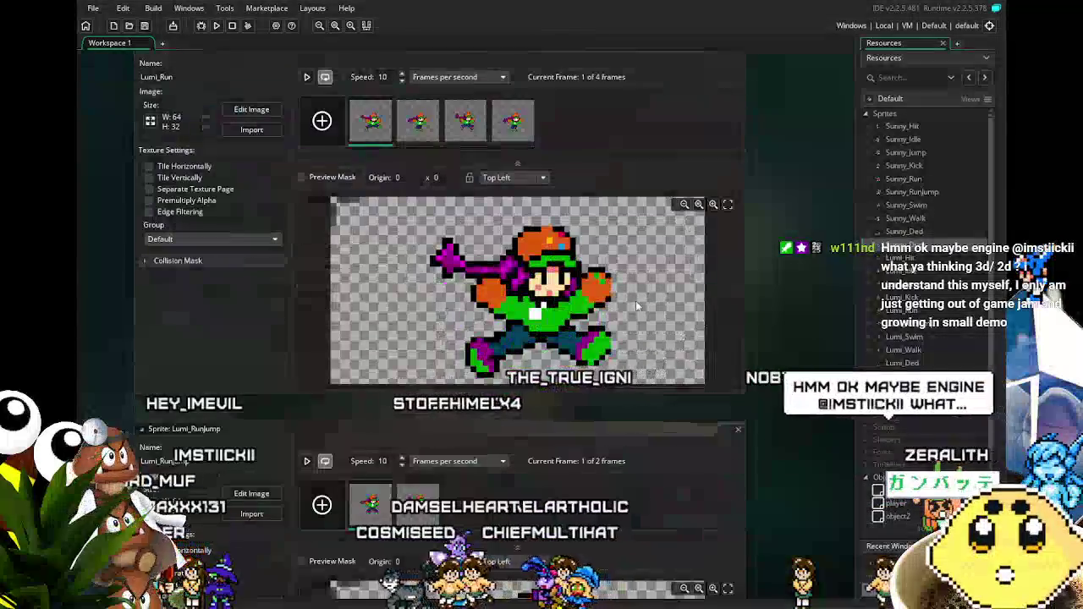
pyautogui.click(512, 177)
pyautogui.click(516, 240)
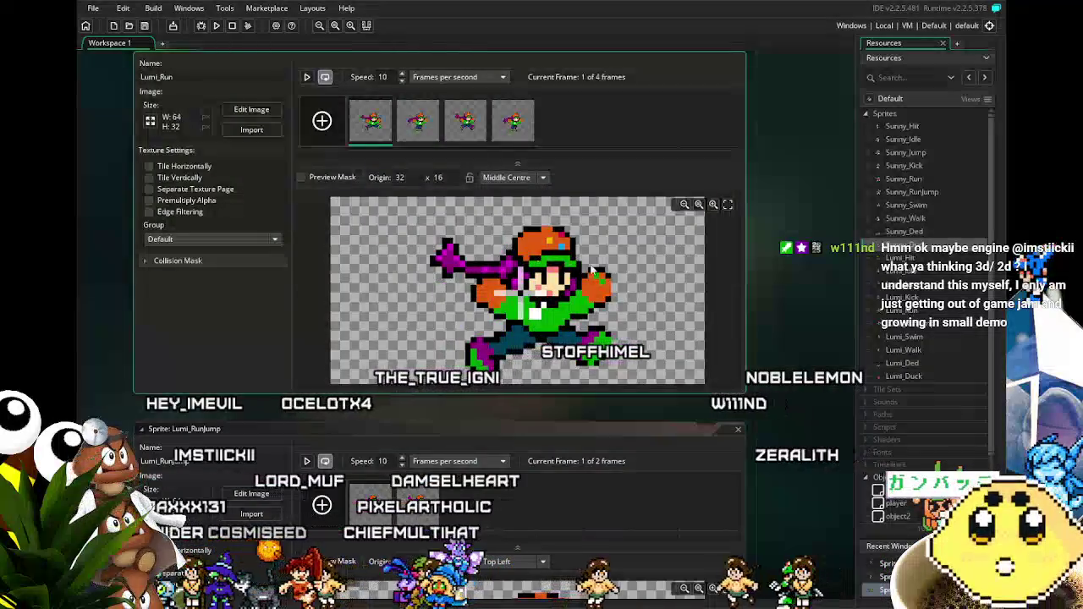
pyautogui.scroll(-5, 797, 264)
pyautogui.click(507, 238)
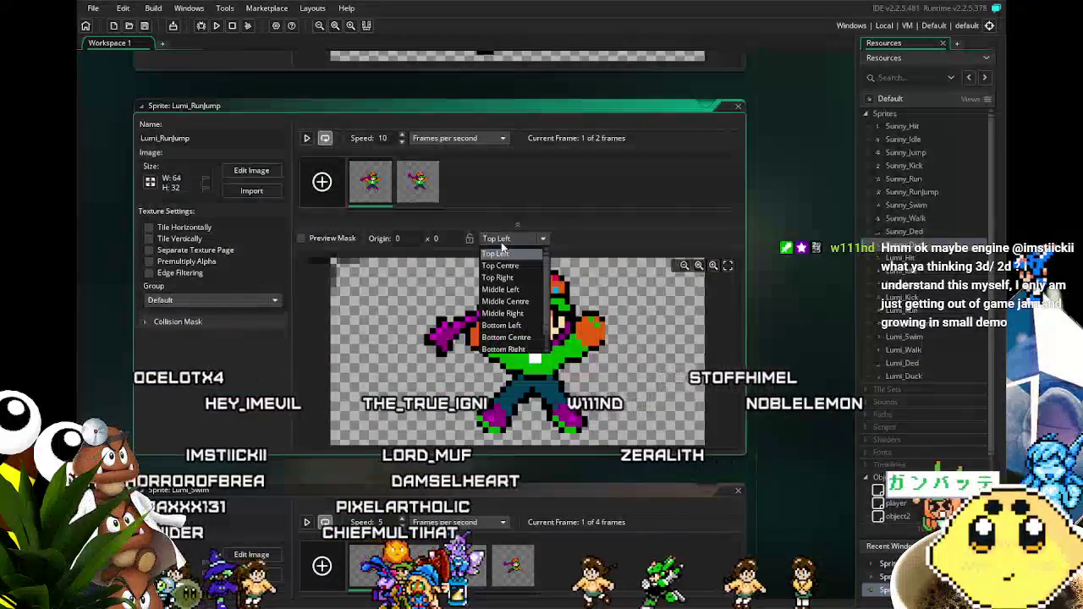
pyautogui.click(506, 301)
pyautogui.scroll(-3, 787, 243)
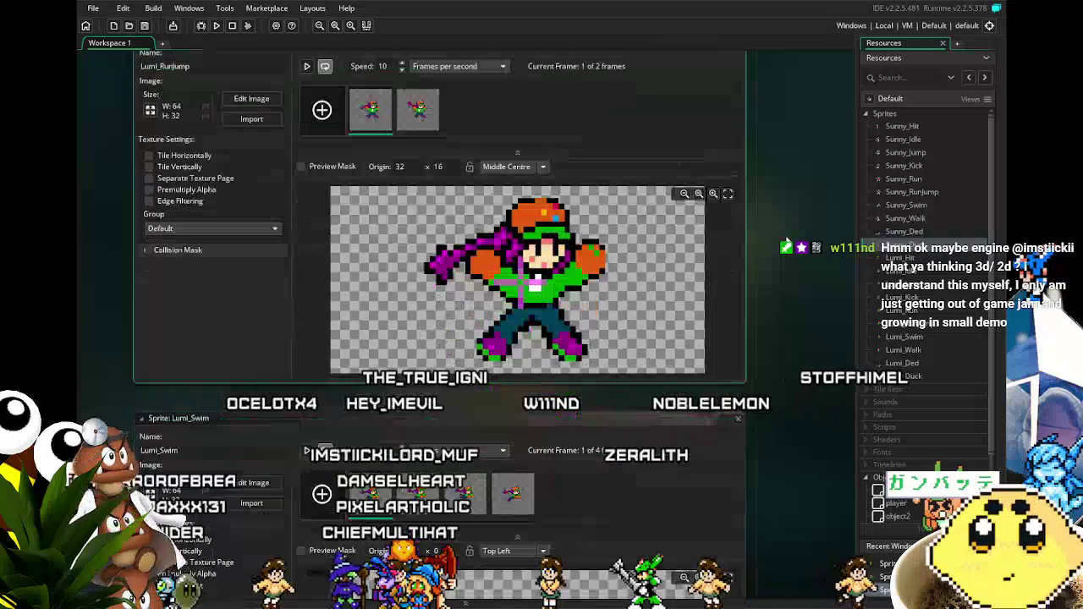
pyautogui.scroll(-7, 743, 248)
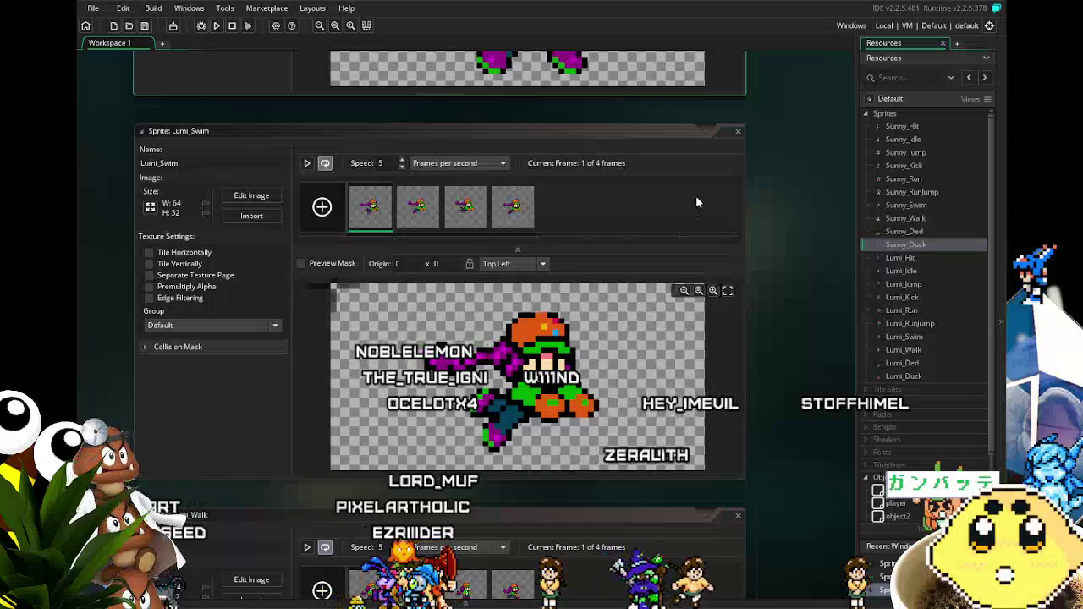
pyautogui.click(536, 266)
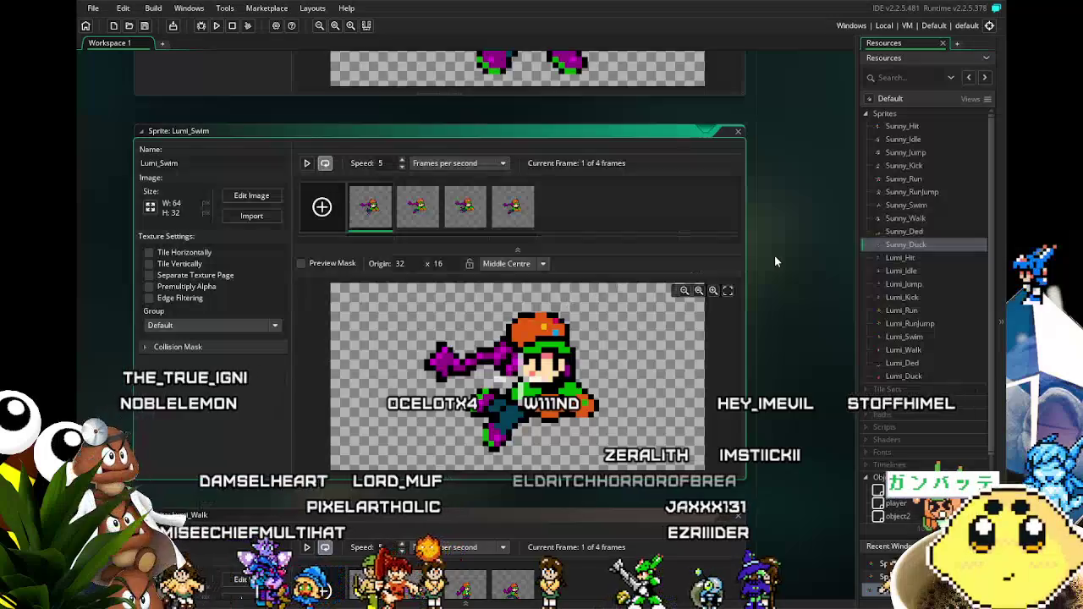
pyautogui.scroll(-10, 775, 261)
pyautogui.click(499, 146)
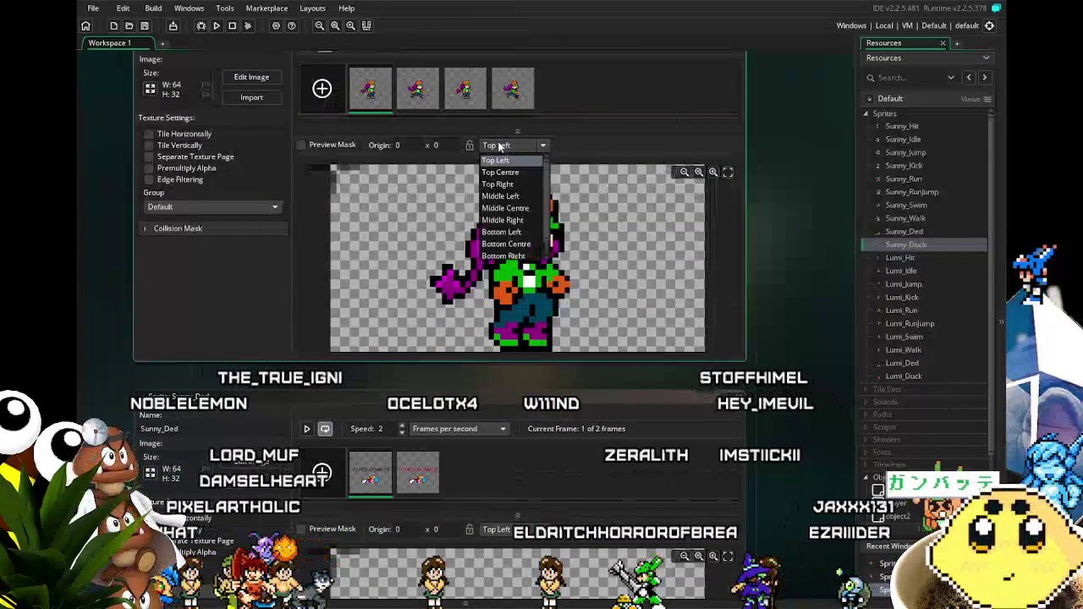
pyautogui.click(503, 210)
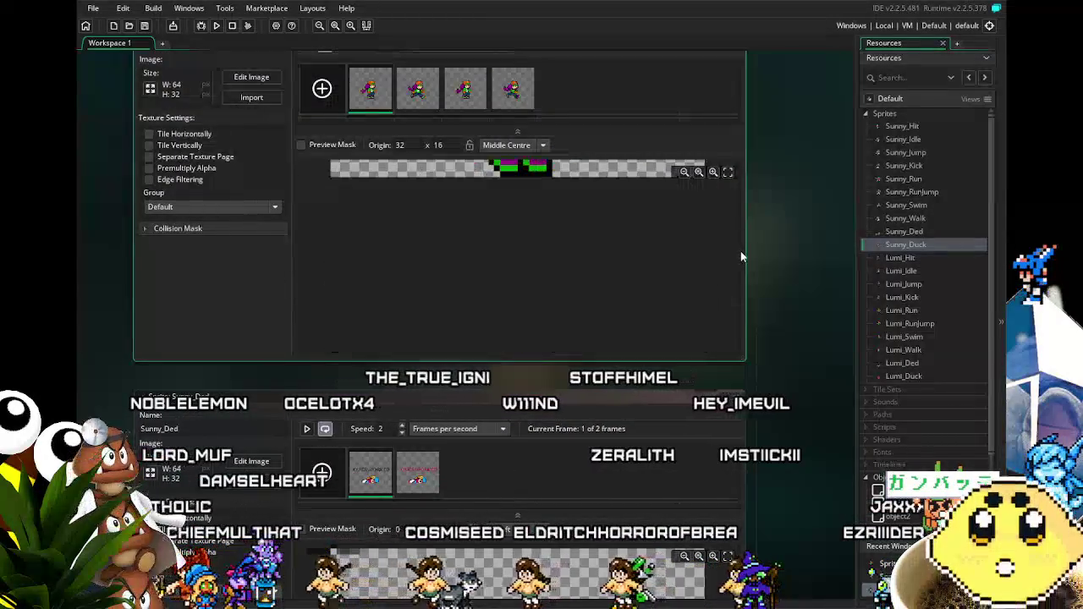
pyautogui.scroll(-3, 791, 274)
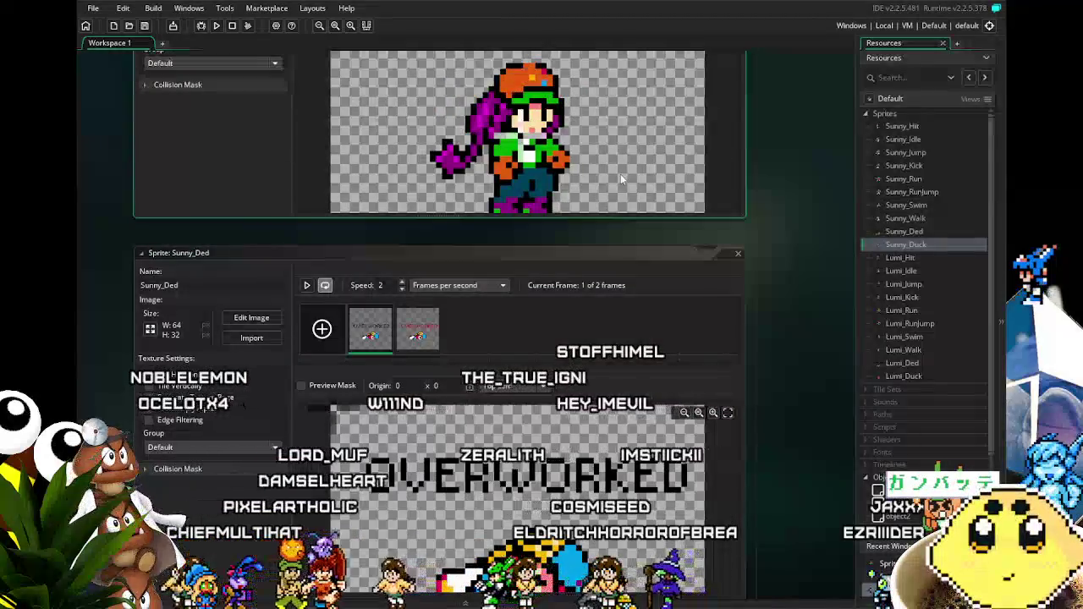
# Step: Set the Sunny_Ded, Sunny_Duck, Sunny_Hit and Sunny_Idle origins to Middle Centre (32 x 16)
pyautogui.scroll(-3, 773, 262)
pyautogui.scroll(1, 773, 259)
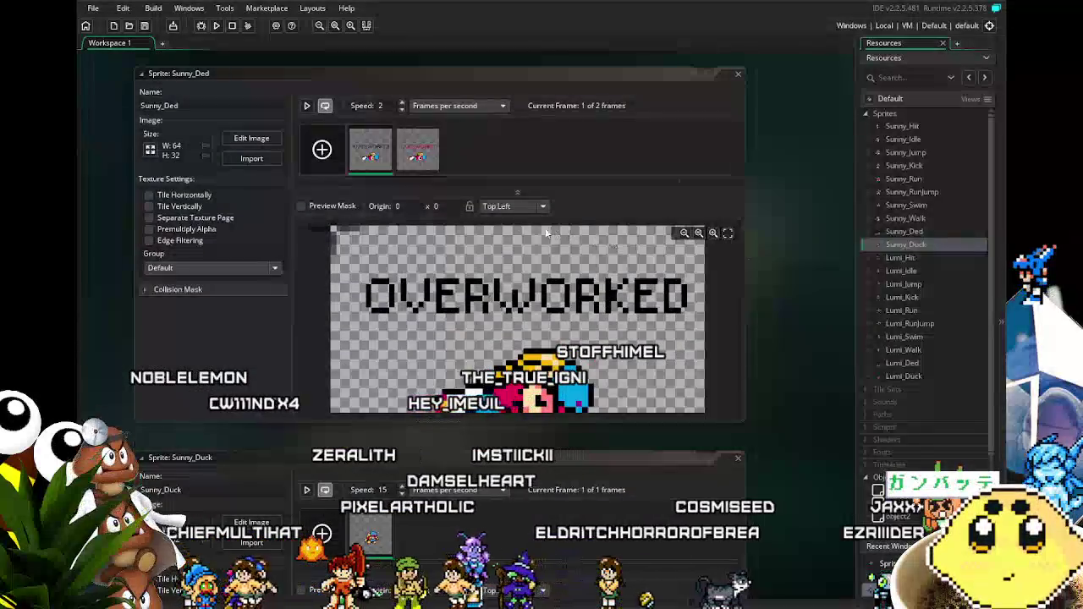
pyautogui.click(499, 207)
pyautogui.click(511, 268)
pyautogui.scroll(-4, 824, 265)
pyautogui.click(510, 195)
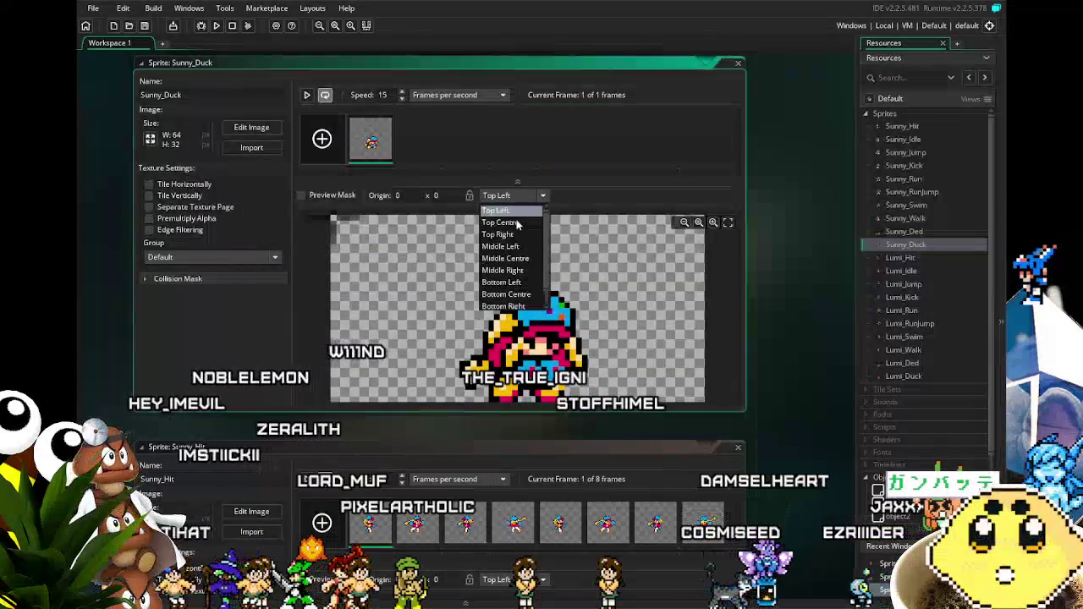
pyautogui.click(518, 262)
pyautogui.scroll(-4, 767, 288)
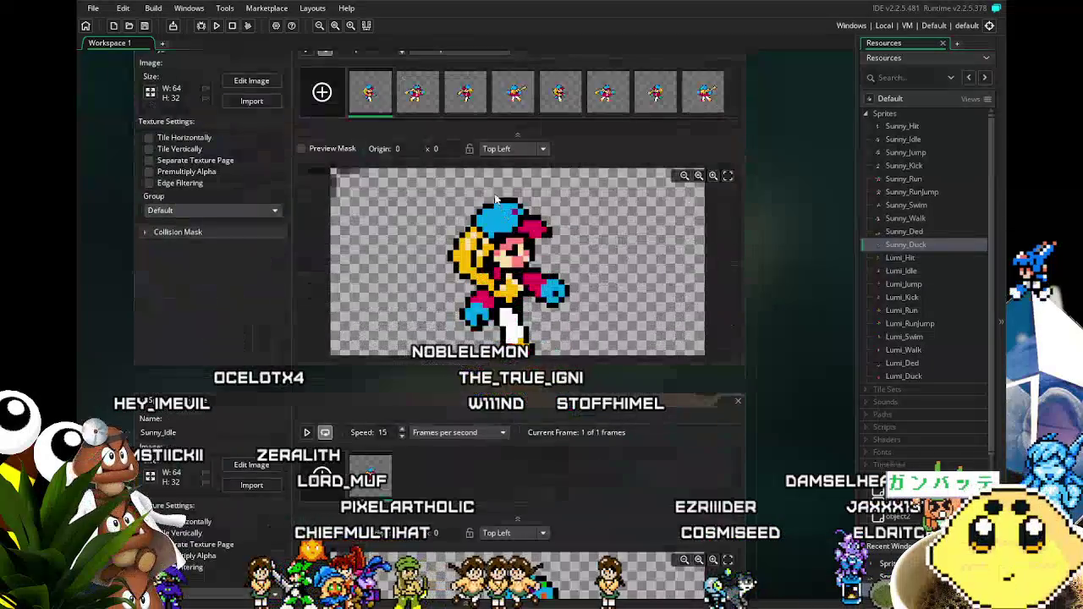
pyautogui.click(500, 150)
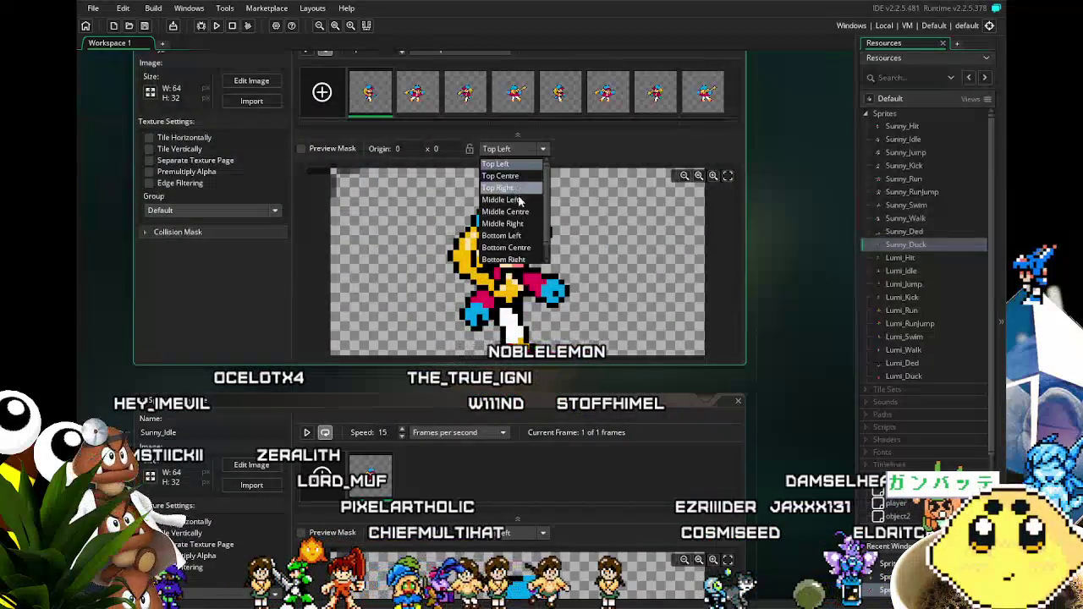
pyautogui.click(525, 212)
pyautogui.scroll(-4, 770, 292)
pyautogui.click(514, 138)
pyautogui.click(507, 202)
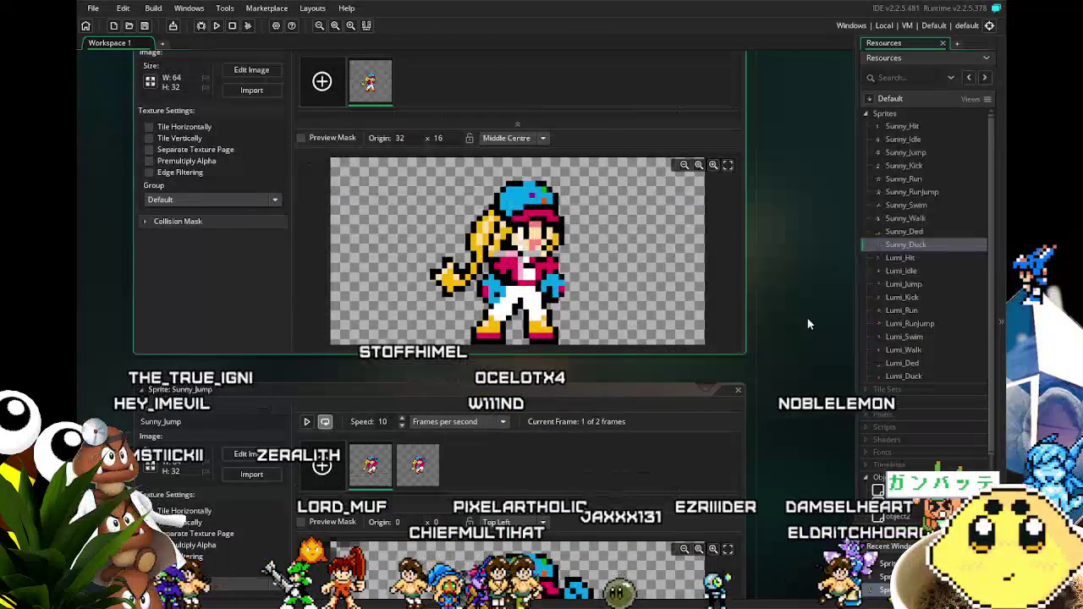
# Step: Centre the Sunny_Jump, Sunny_Kick, Sunny_Run, Sunny_RunJump, Sunny_Swim and Sunny_Walk origins at 32 x 16
pyautogui.scroll(-4, 508, 203)
pyautogui.click(508, 163)
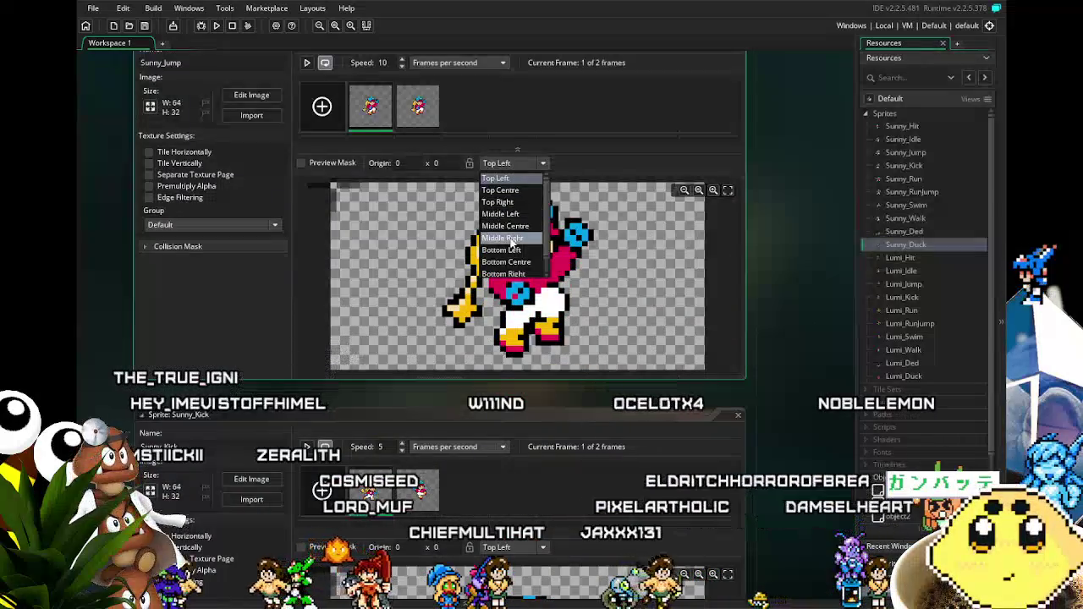
pyautogui.click(509, 226)
pyautogui.scroll(-4, 832, 288)
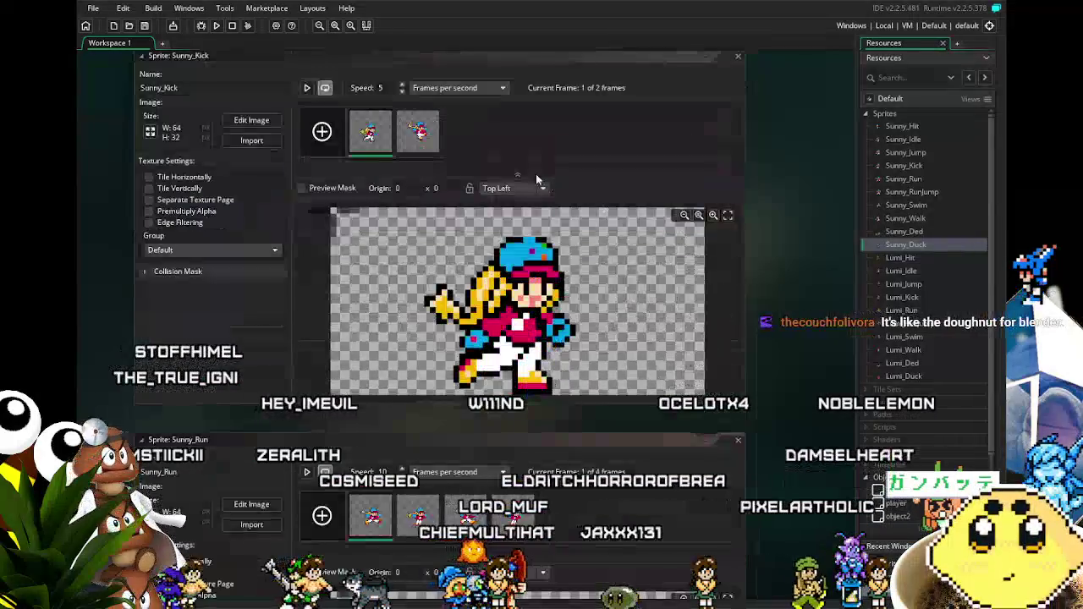
pyautogui.click(496, 189)
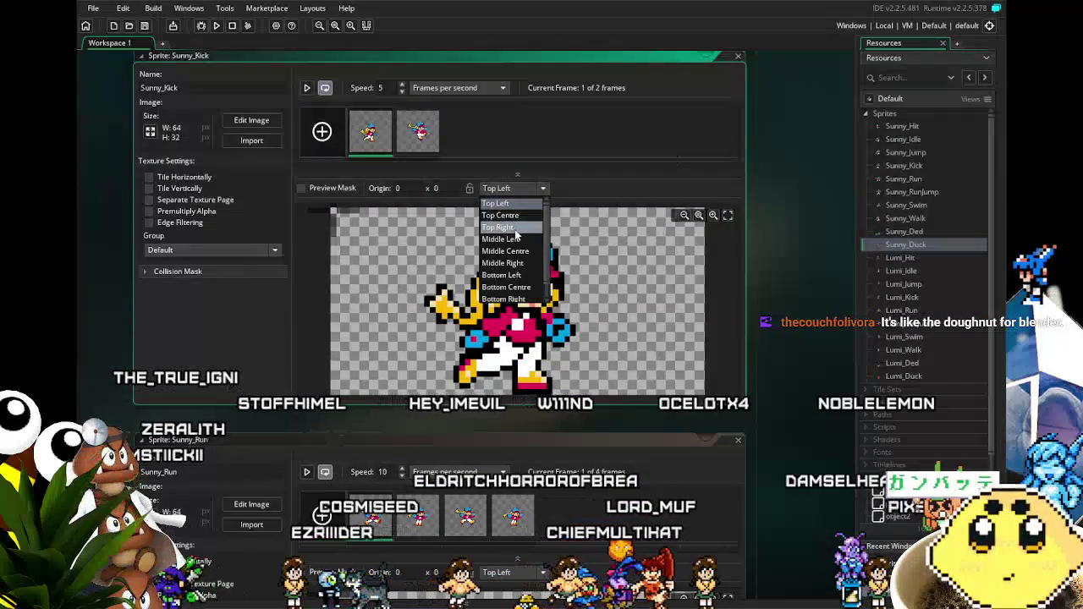
pyautogui.click(518, 252)
pyautogui.scroll(-4, 794, 305)
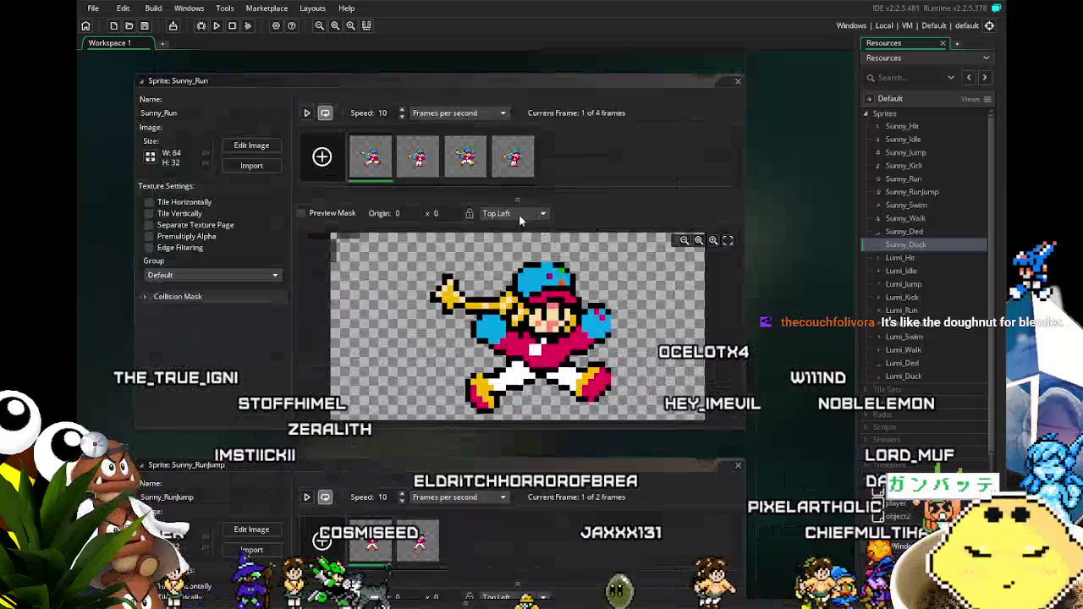
pyautogui.click(520, 217)
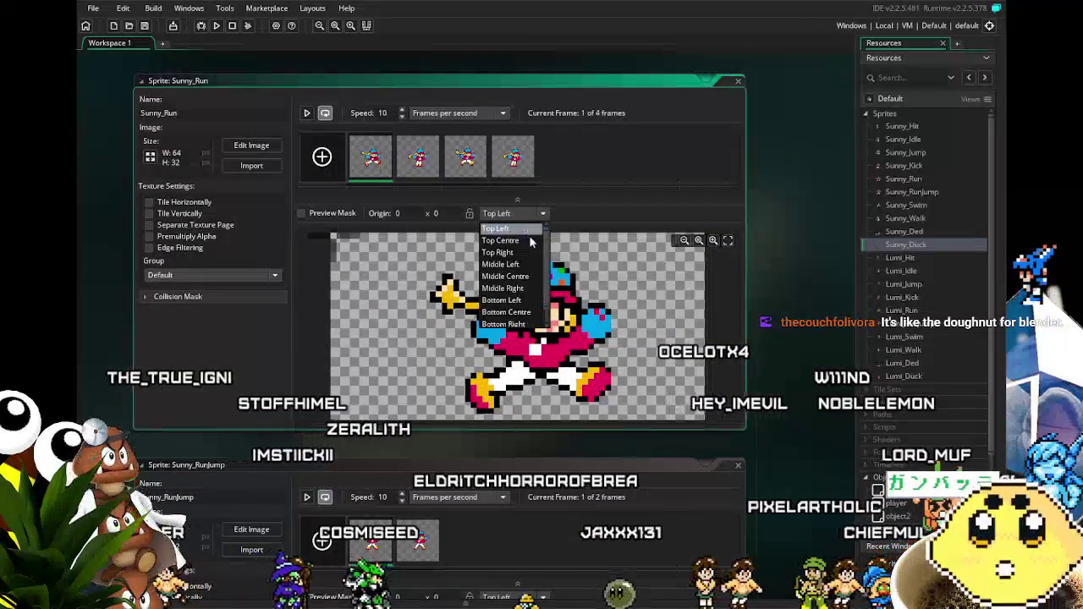
pyautogui.click(530, 279)
pyautogui.scroll(-5, 625, 312)
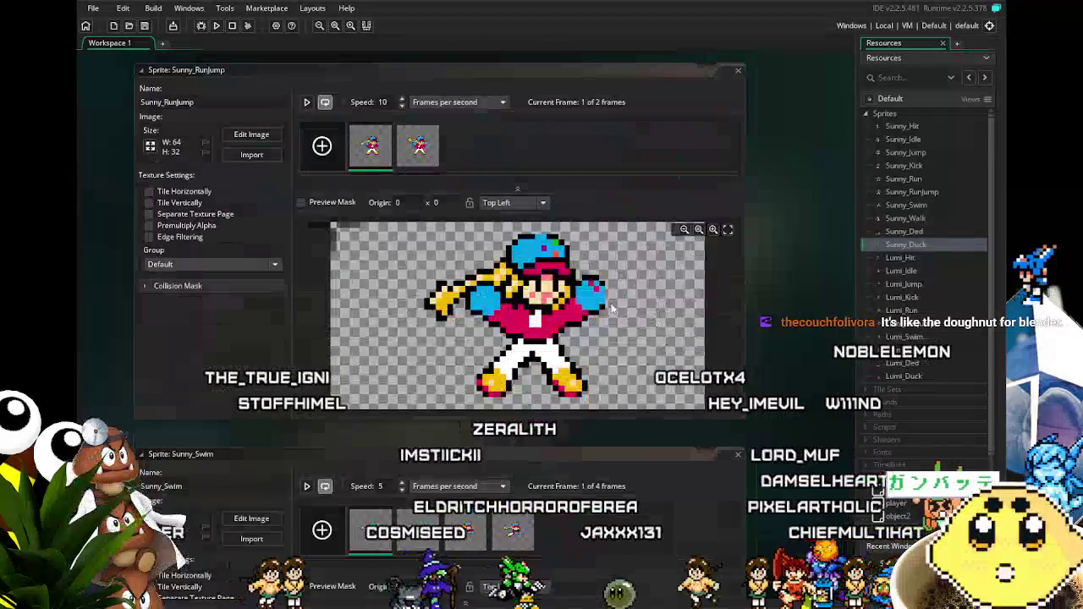
pyautogui.click(508, 203)
pyautogui.click(531, 266)
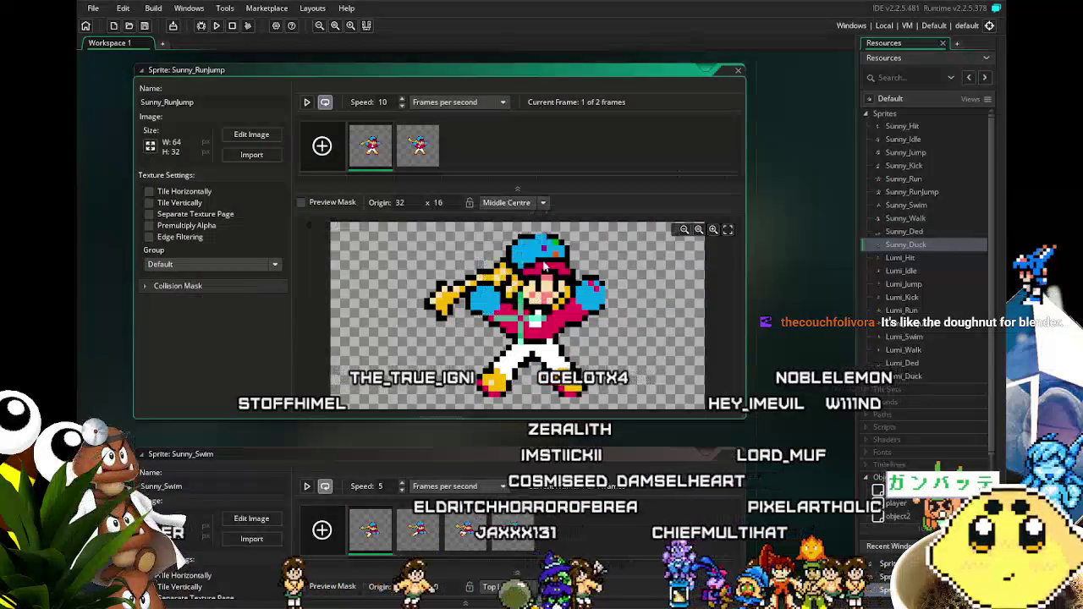
pyautogui.scroll(-5, 822, 297)
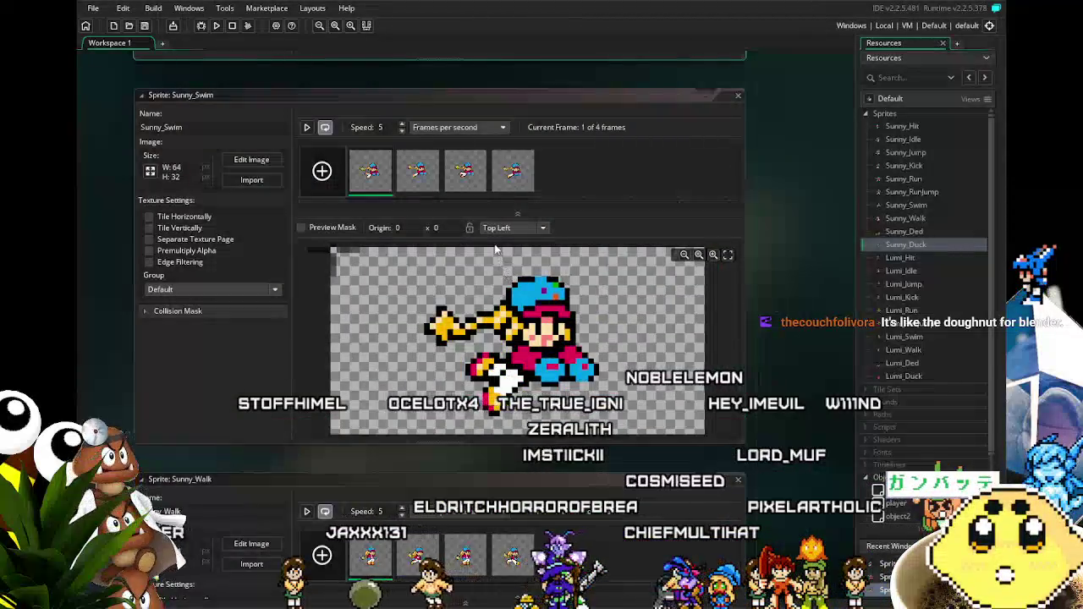
pyautogui.click(508, 228)
pyautogui.click(508, 291)
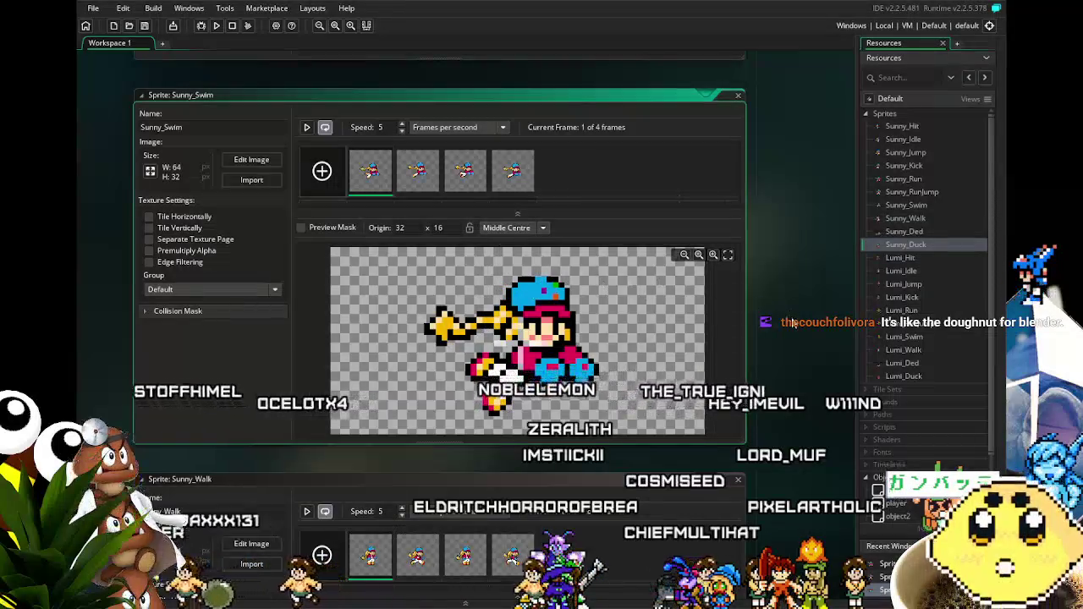
pyautogui.scroll(-3, 793, 322)
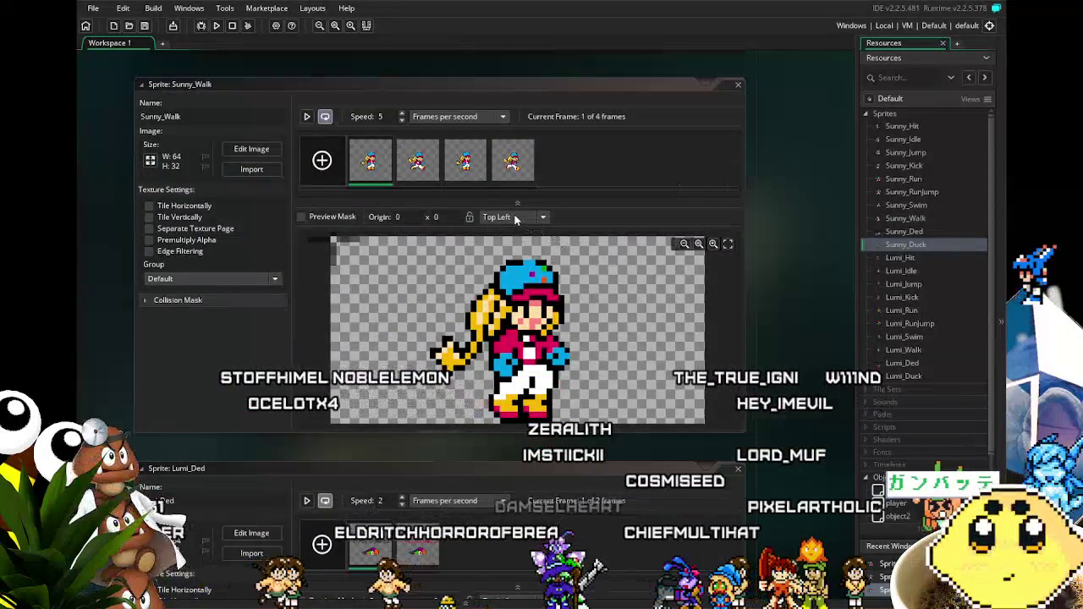
pyautogui.click(515, 219)
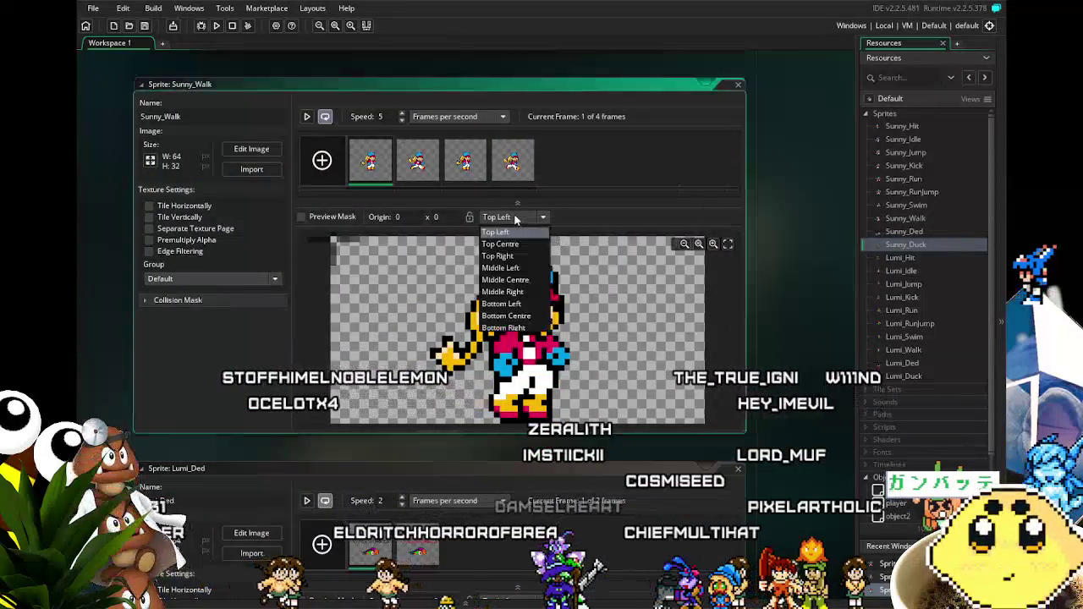
pyautogui.click(508, 280)
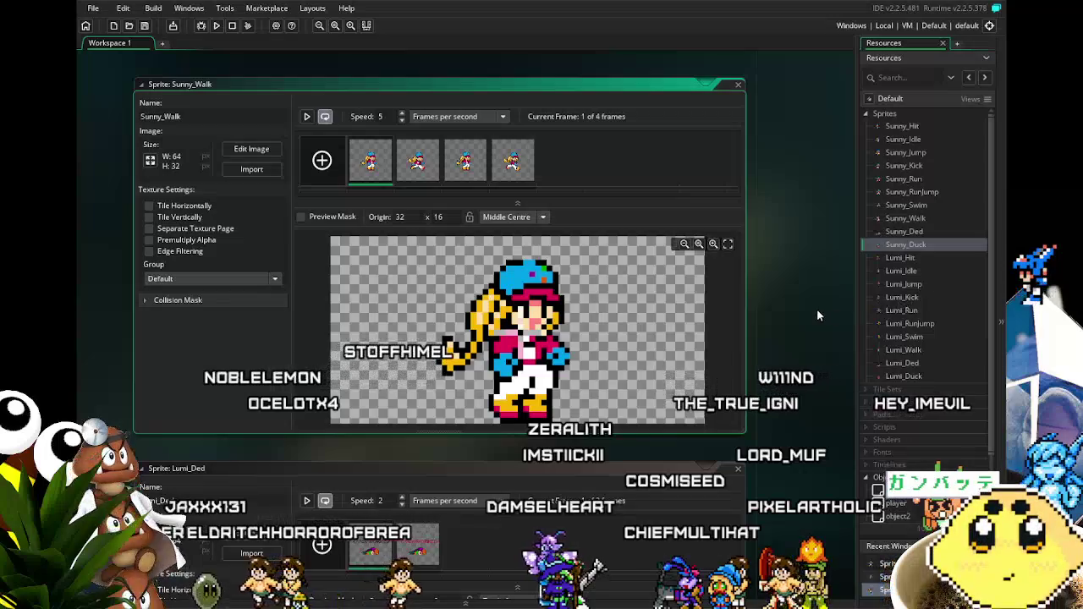
# Step: Set Lumi_Duck's origin to Middle Centre, then scroll the workspace to the object2 editor
pyautogui.scroll(-5, 812, 313)
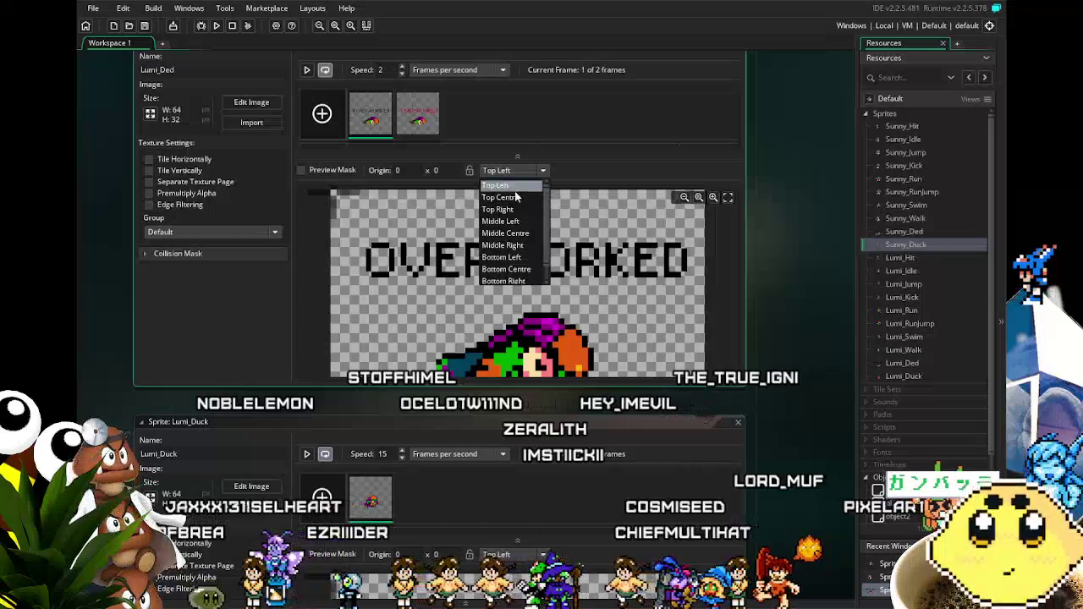
pyautogui.scroll(-5, 773, 221)
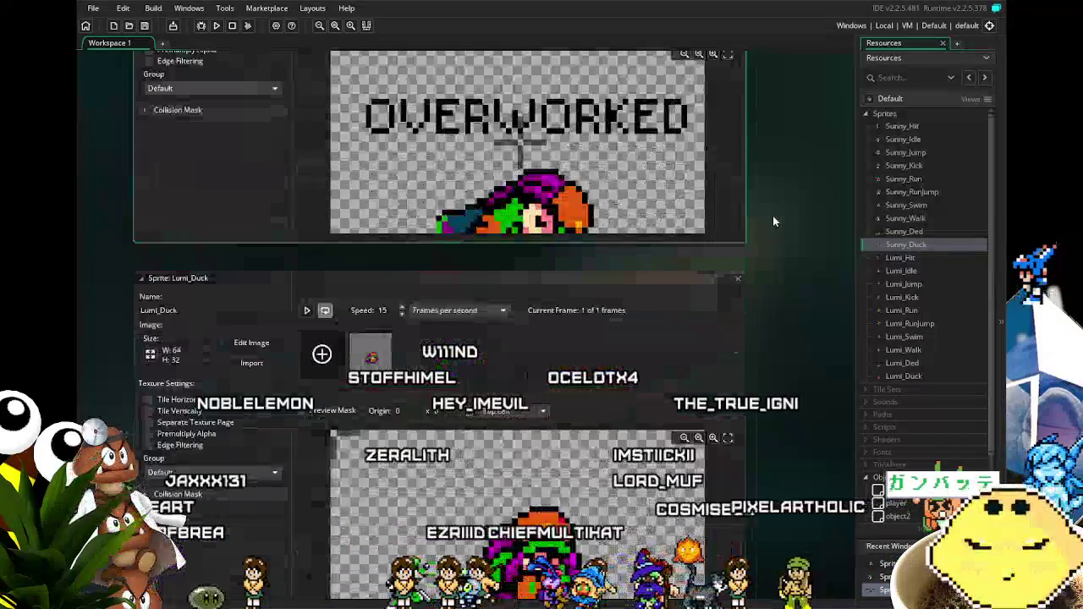
pyautogui.click(502, 160)
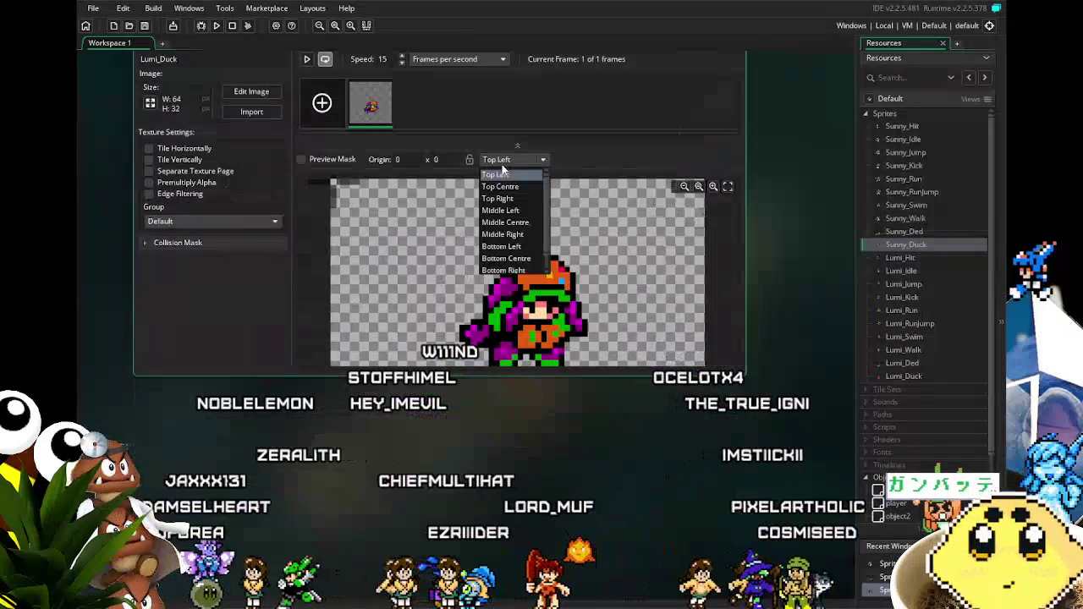
pyautogui.click(518, 221)
pyautogui.scroll(5, 727, 394)
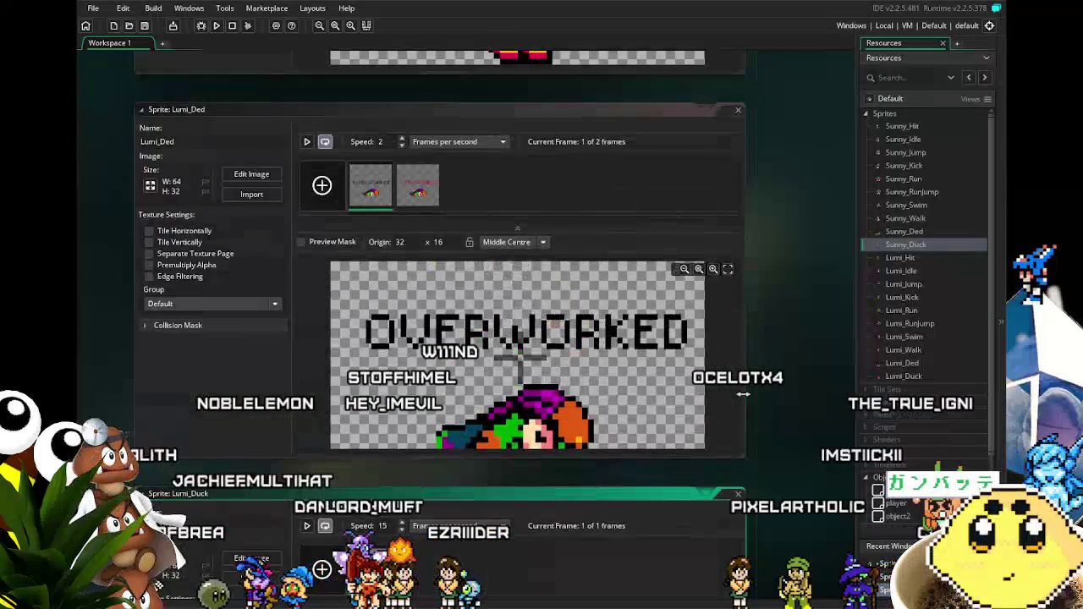
pyautogui.scroll(10, 743, 394)
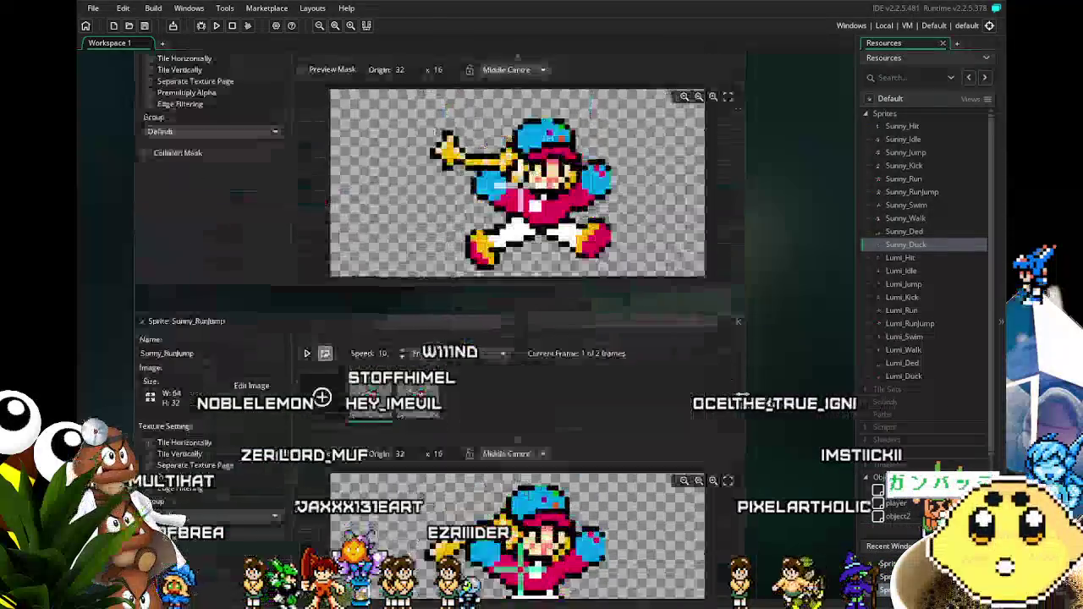
pyautogui.scroll(10, 742, 395)
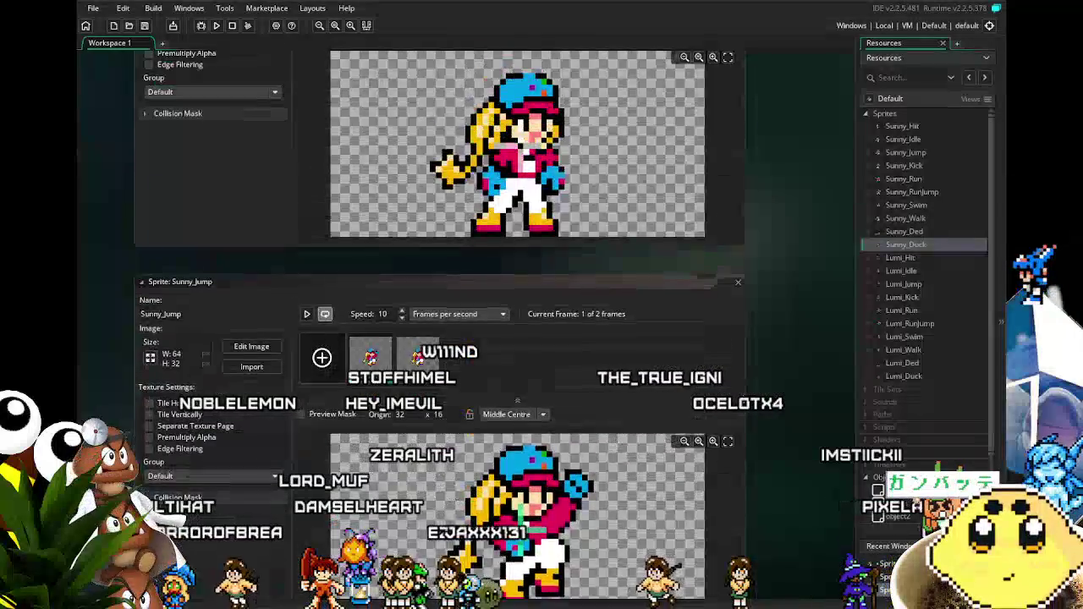
pyautogui.scroll(10, 742, 395)
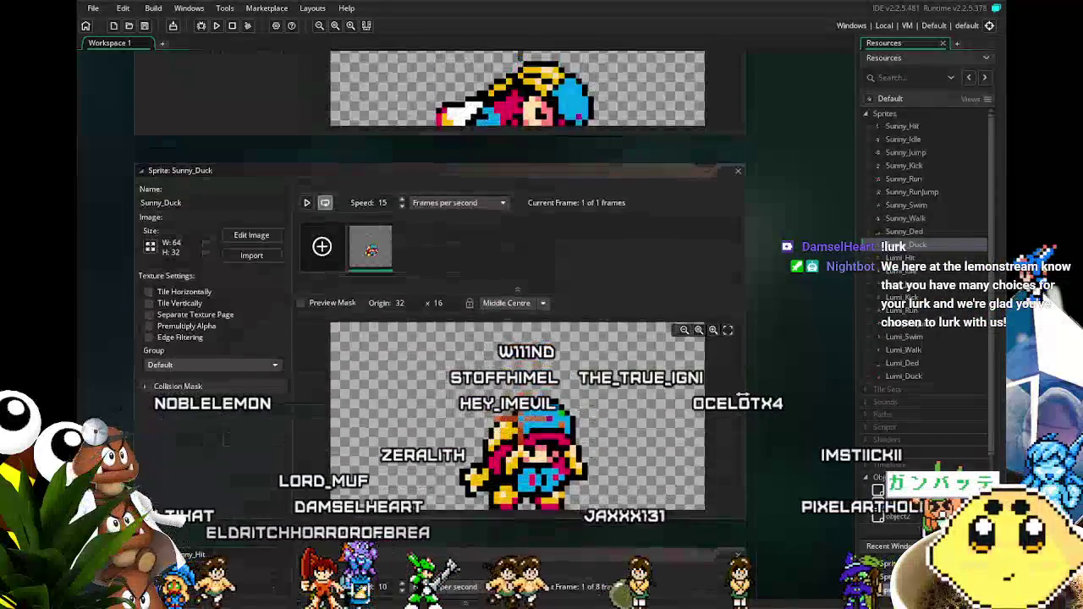
pyautogui.scroll(-10, 742, 395)
pyautogui.scroll(-10, 742, 395)
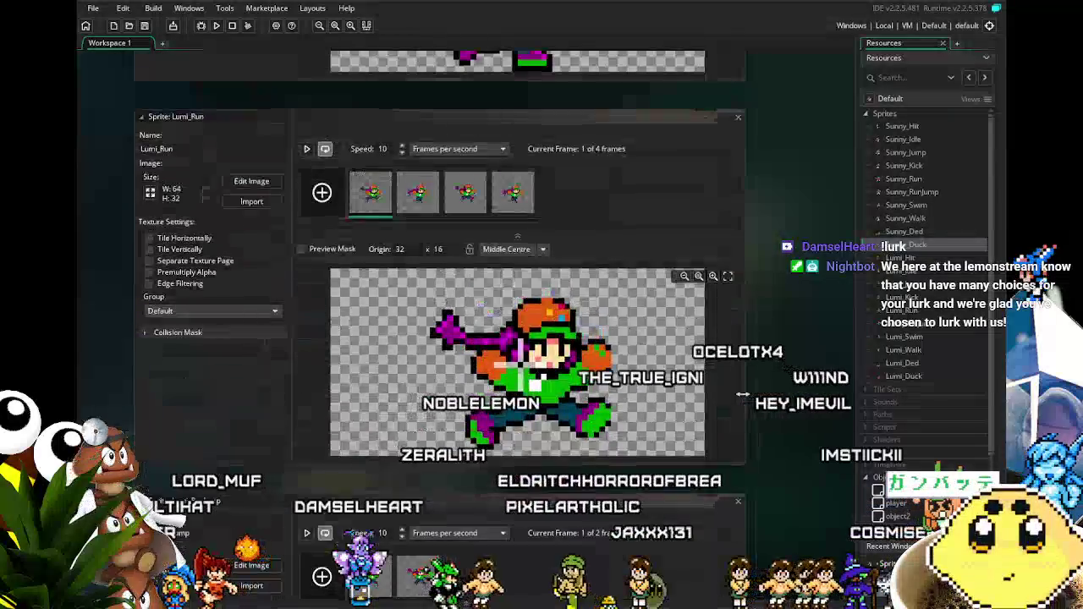
pyautogui.scroll(-10, 742, 394)
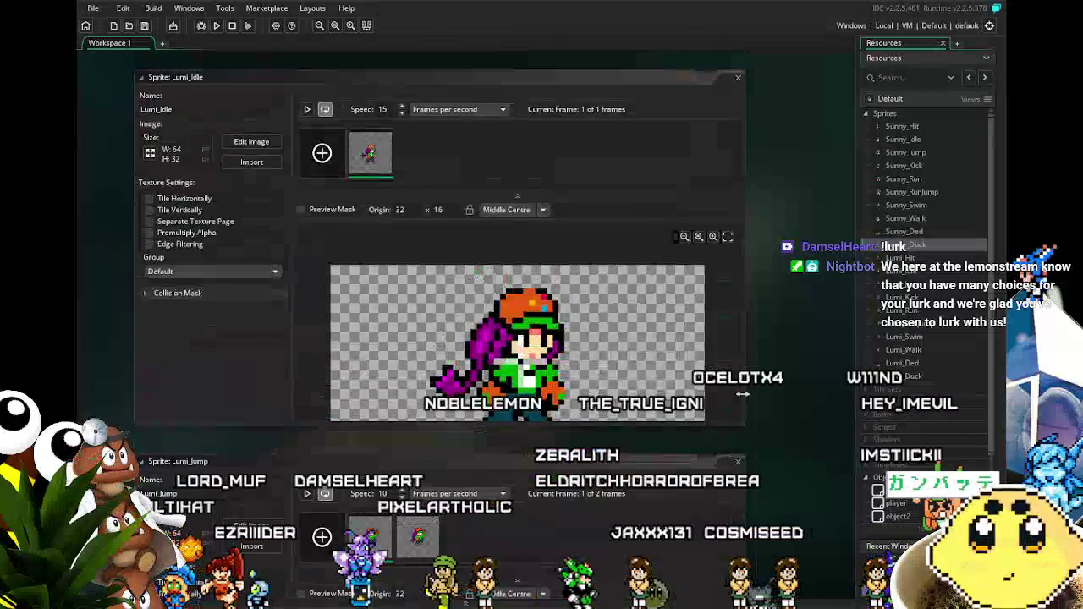
pyautogui.scroll(10, 741, 395)
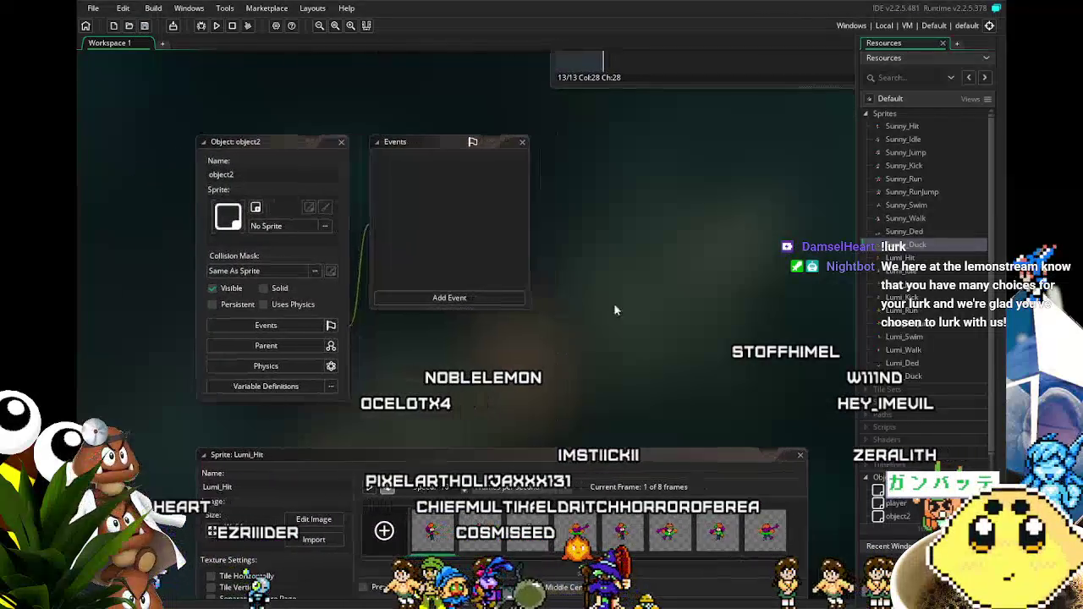
# Step: Open room0 from the Rooms folder, then open object0's editor
pyautogui.scroll(-3, 936, 334)
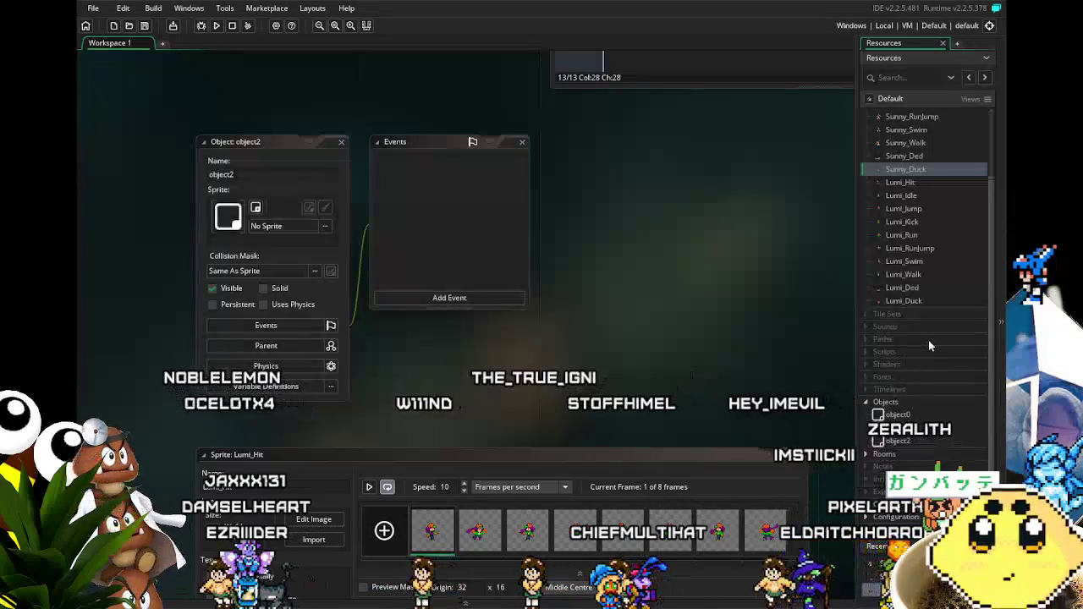
pyautogui.click(872, 454)
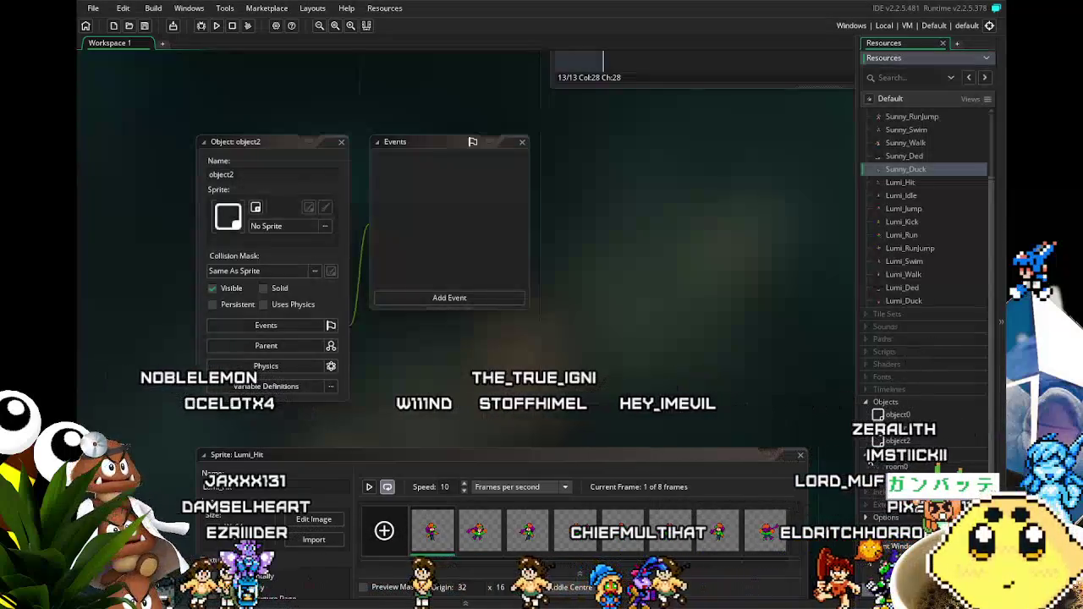
pyautogui.doubleClick(897, 467)
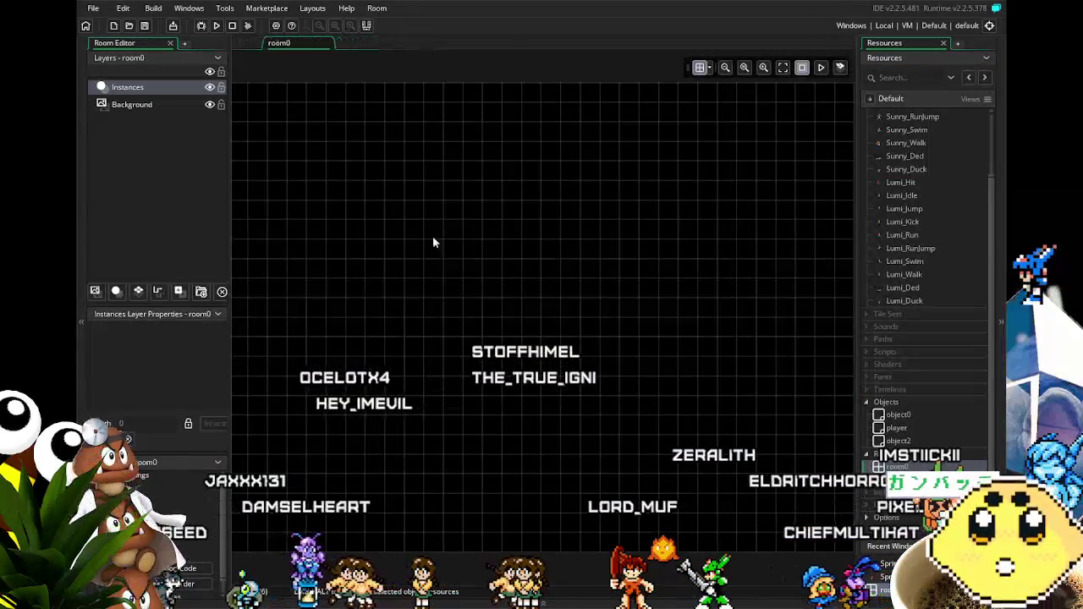
pyautogui.scroll(-1, 895, 356)
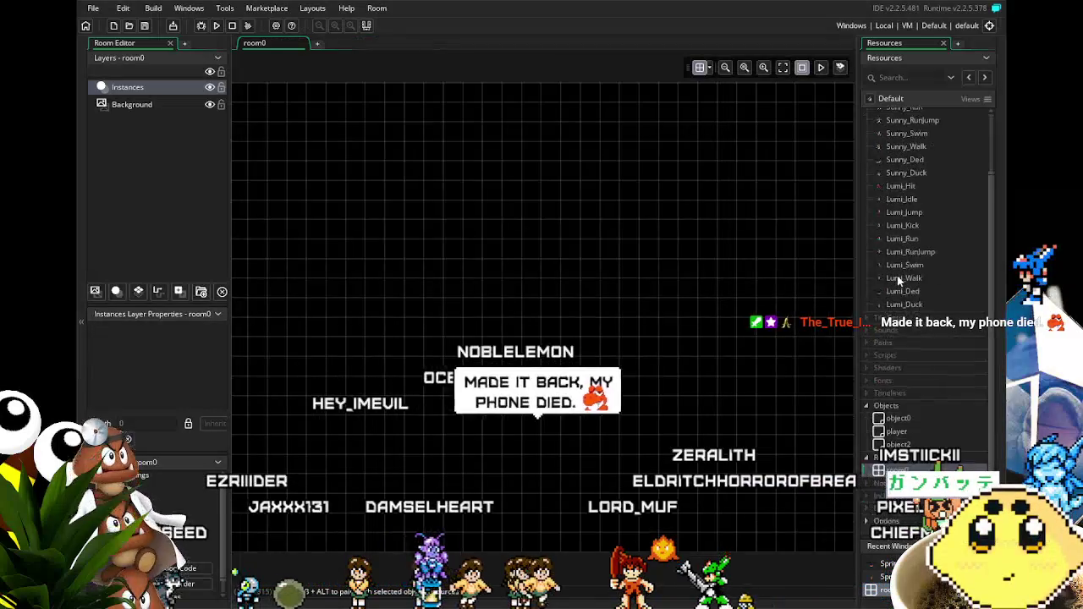
pyautogui.doubleClick(895, 403)
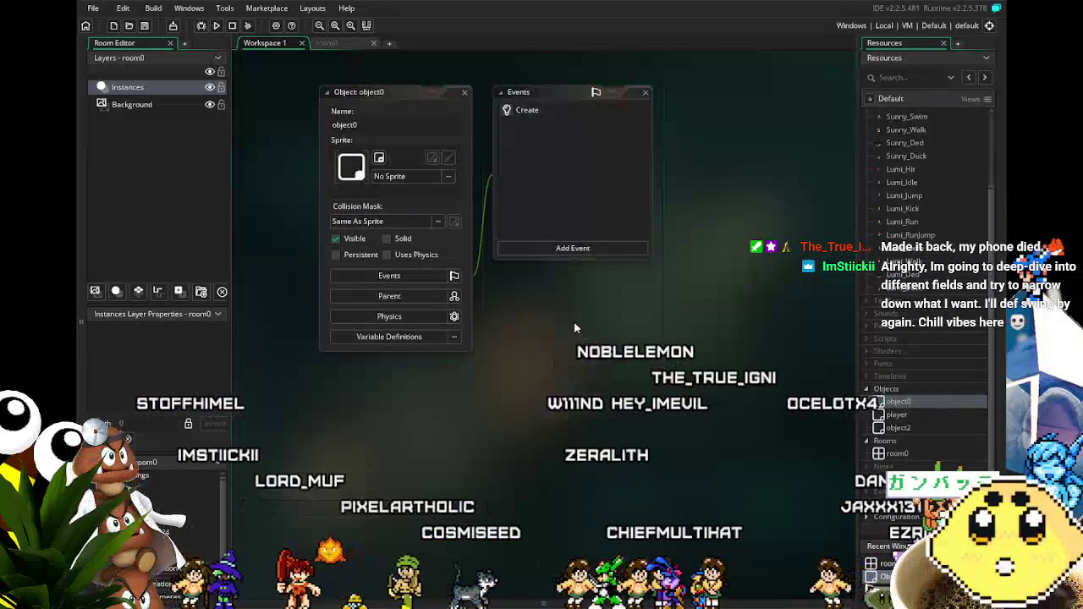
# Step: Reposition the workspace and bring up object0's editor
pyautogui.moveTo(575, 319); pyautogui.dragTo(556, 329)
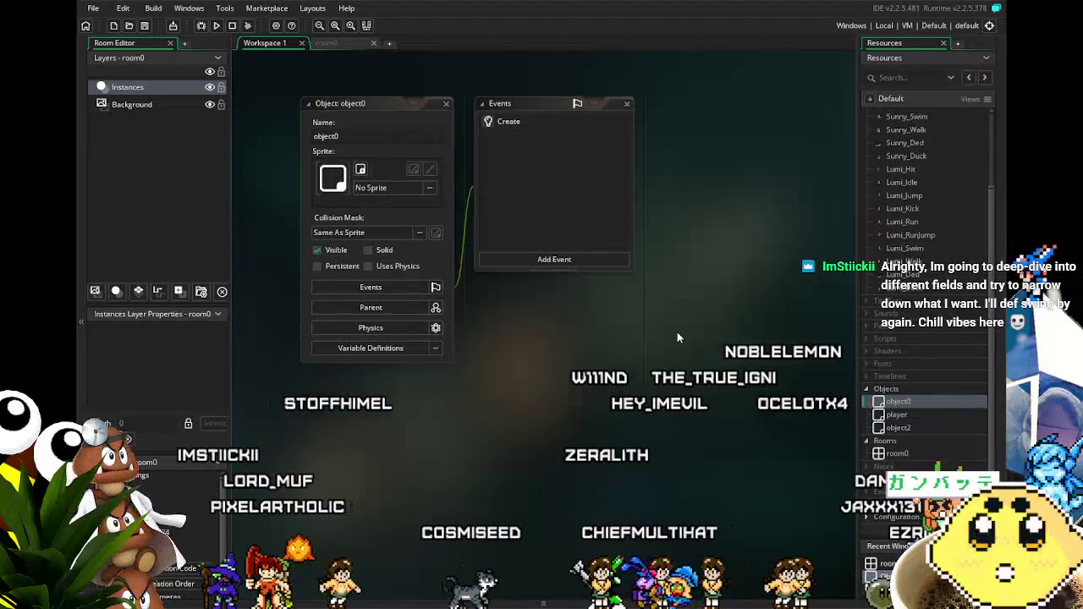
pyautogui.scroll(1, 678, 333)
pyautogui.moveTo(636, 374); pyautogui.dragTo(629, 377)
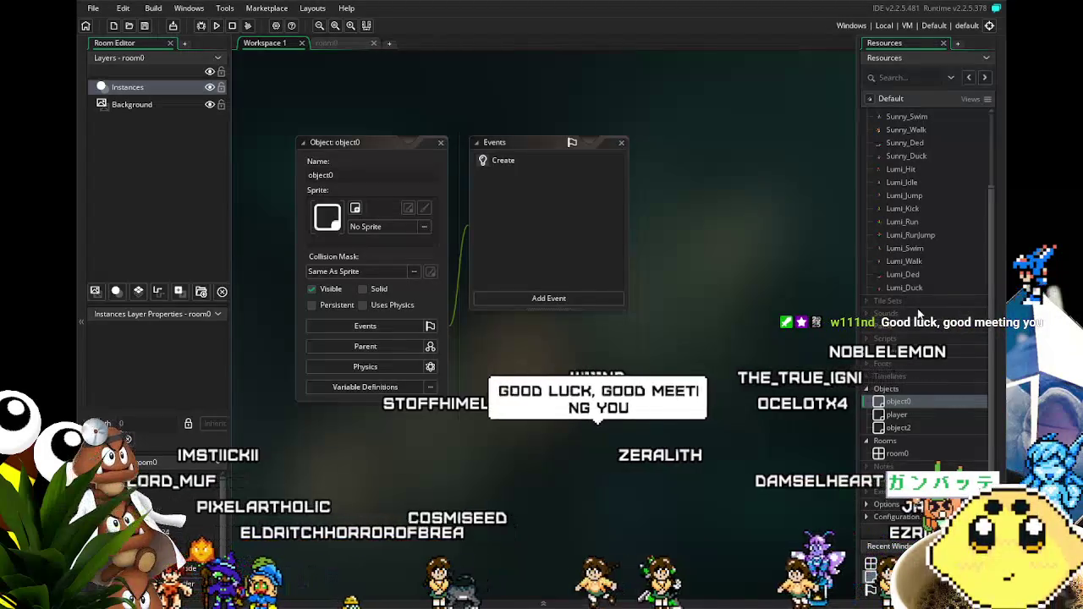
pyautogui.moveTo(563, 435); pyautogui.dragTo(599, 440)
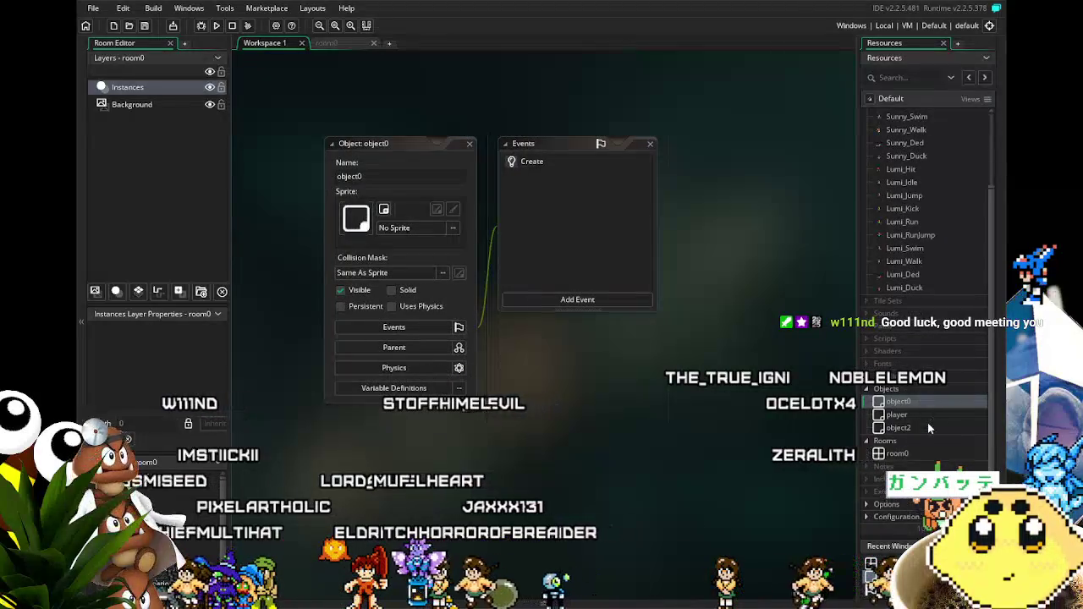
pyautogui.click(902, 403)
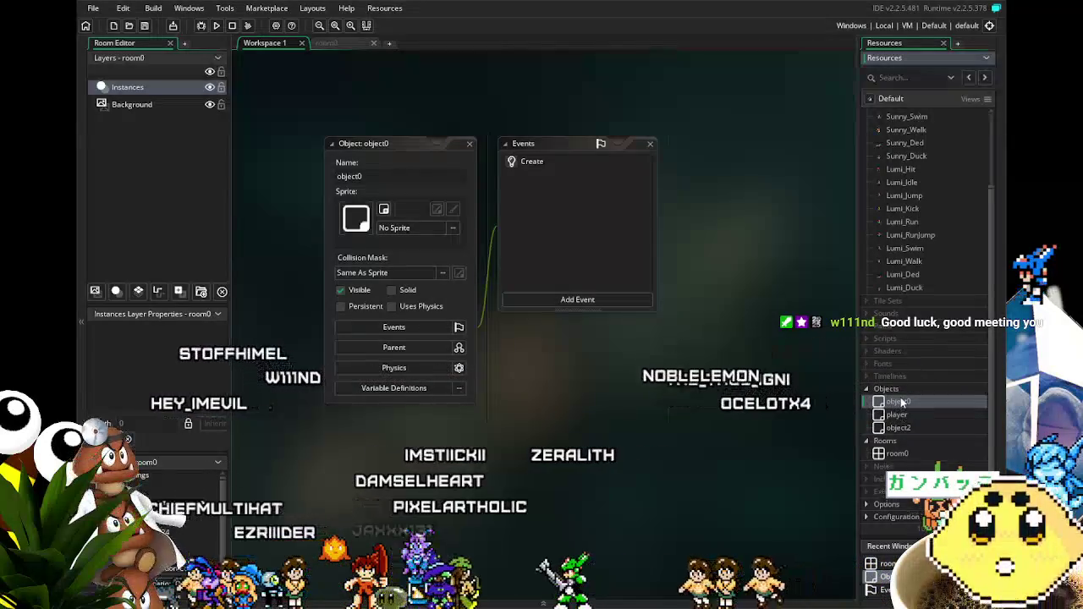
pyautogui.doubleClick(902, 403)
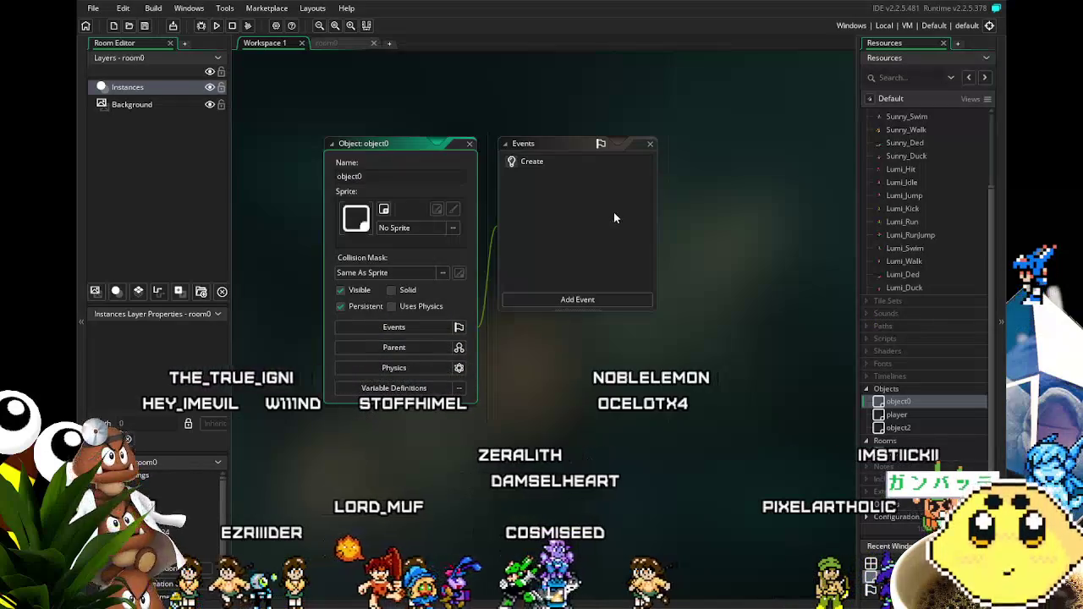
# Step: Open object0's Create event code with the four chr_ variable lines
pyautogui.click(534, 162)
pyautogui.doubleClick(534, 162)
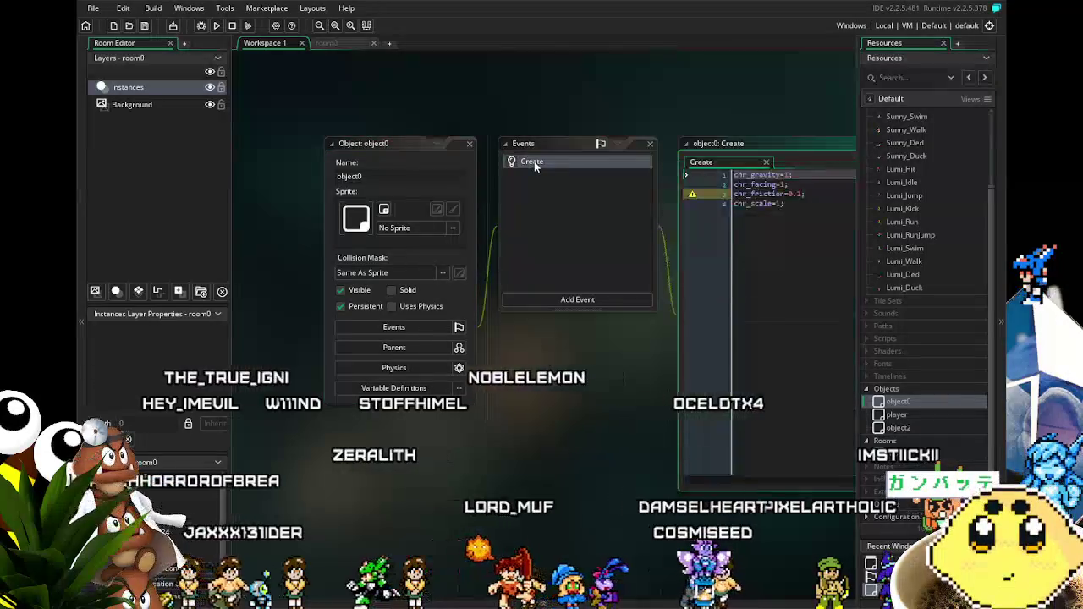
pyautogui.click(418, 176)
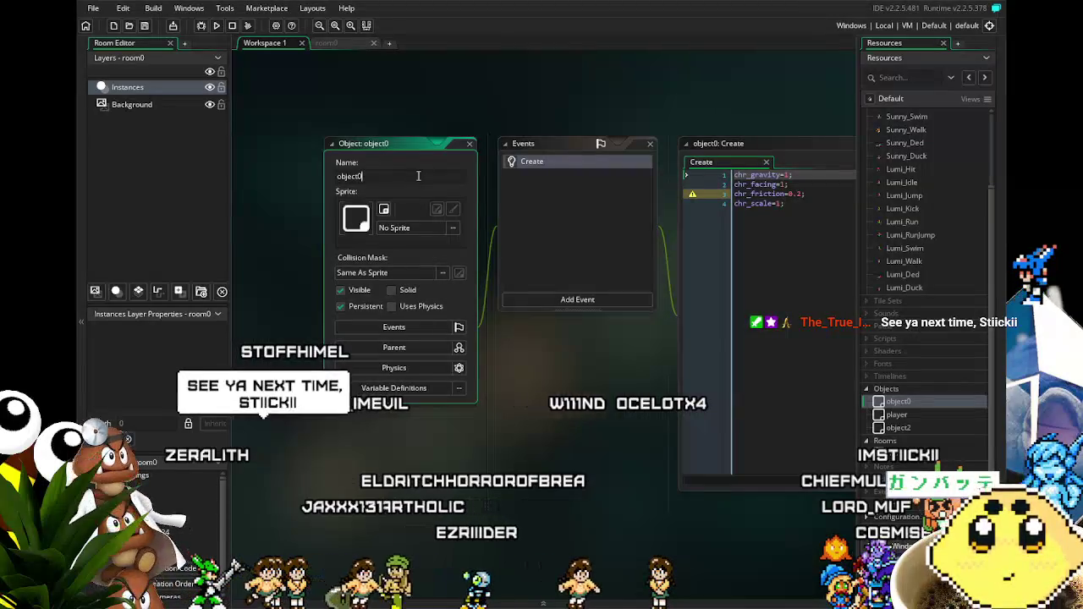
# Step: Change object0's Name field to JOB_minder and tidy the workspace view
pyautogui.click(419, 175)
pyautogui.write('JOB_minder')
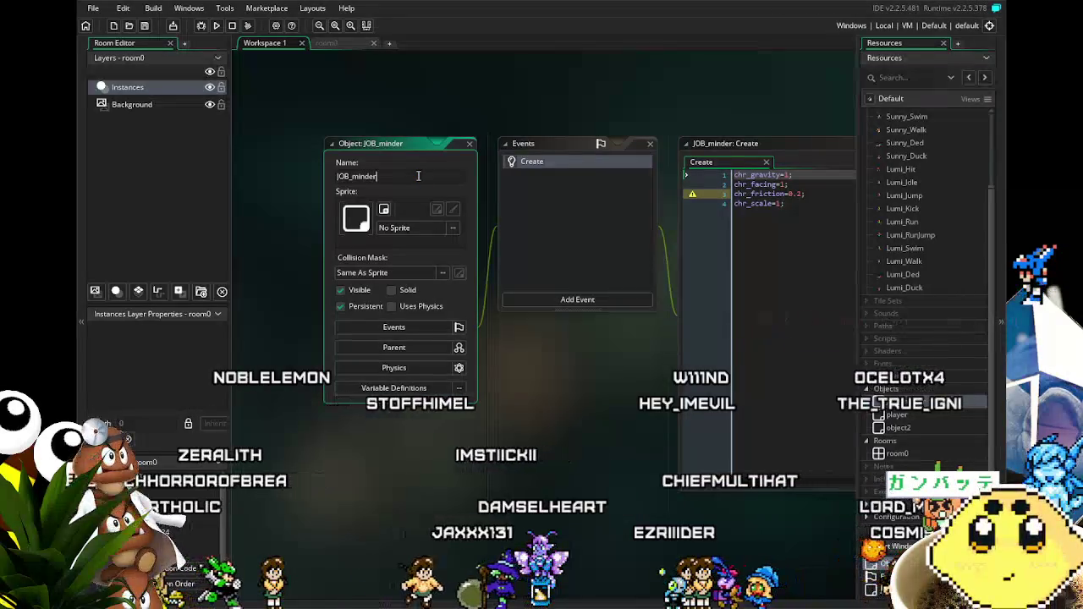
pyautogui.scroll(-1, 515, 449)
pyautogui.hscroll(2, 469, 435)
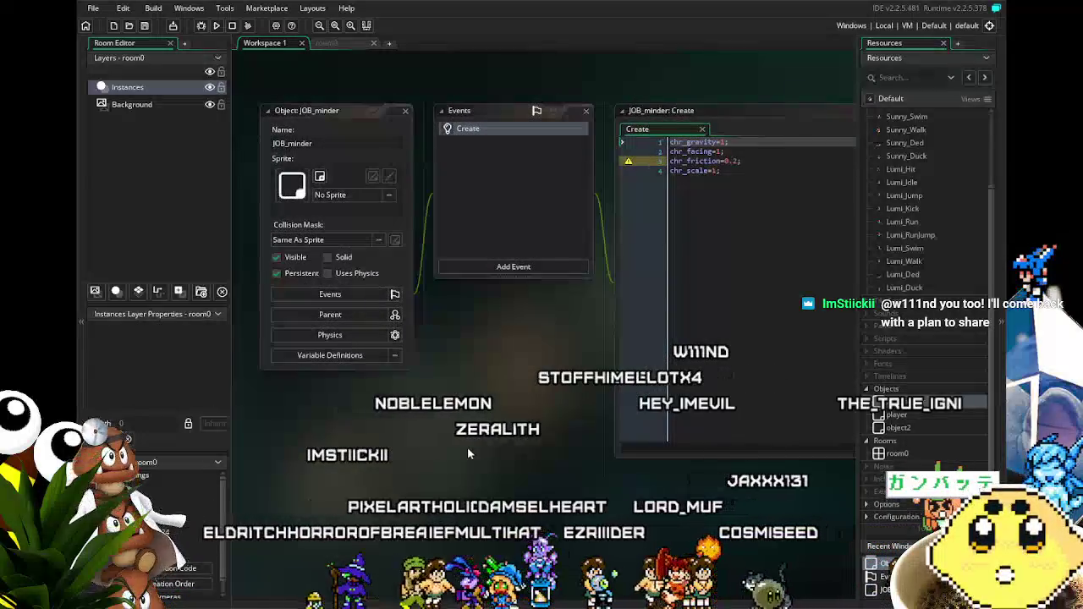
pyautogui.hscroll(1, 468, 446)
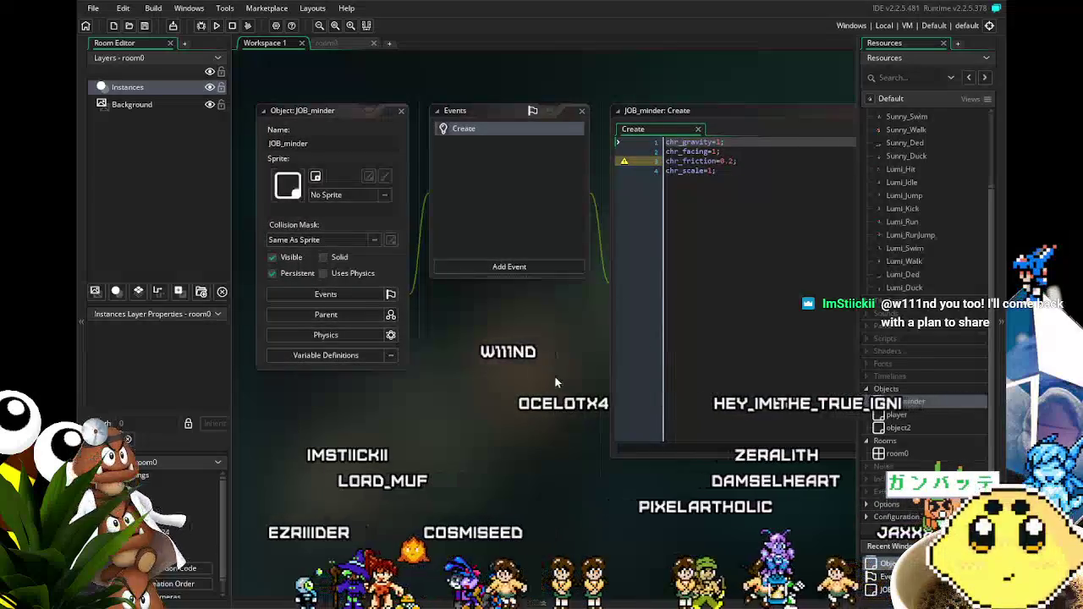
pyautogui.hscroll(1, 542, 382)
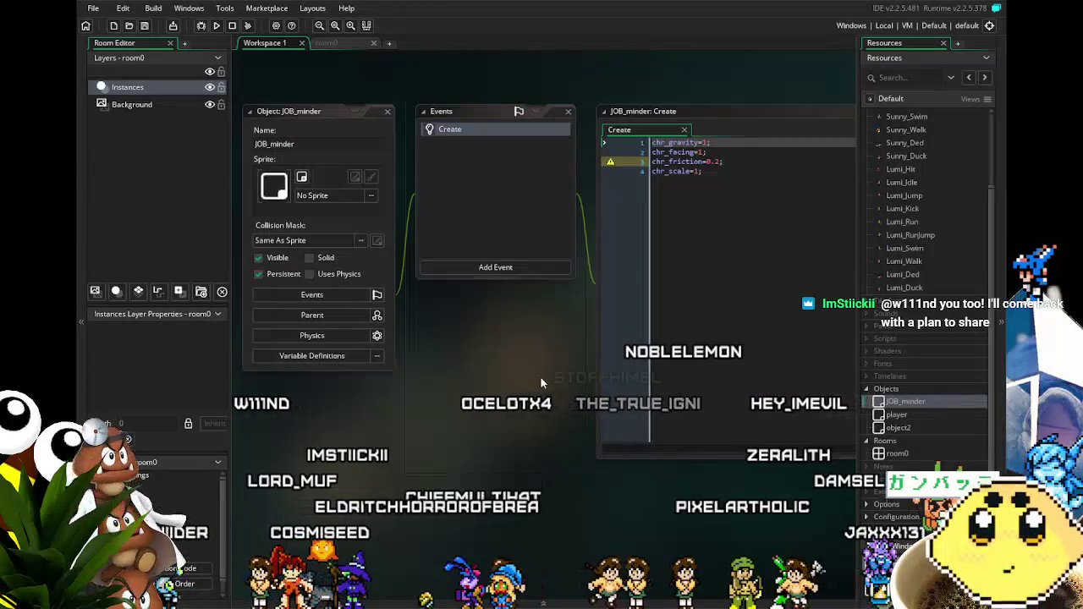
pyautogui.scroll(-1, 533, 381)
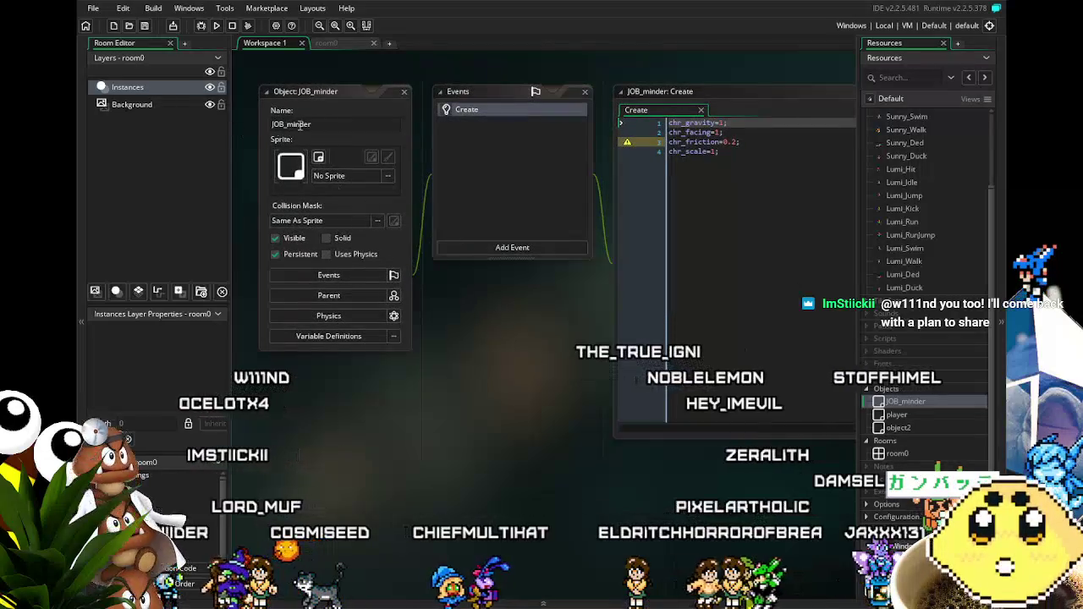
pyautogui.moveTo(484, 440); pyautogui.dragTo(477, 454)
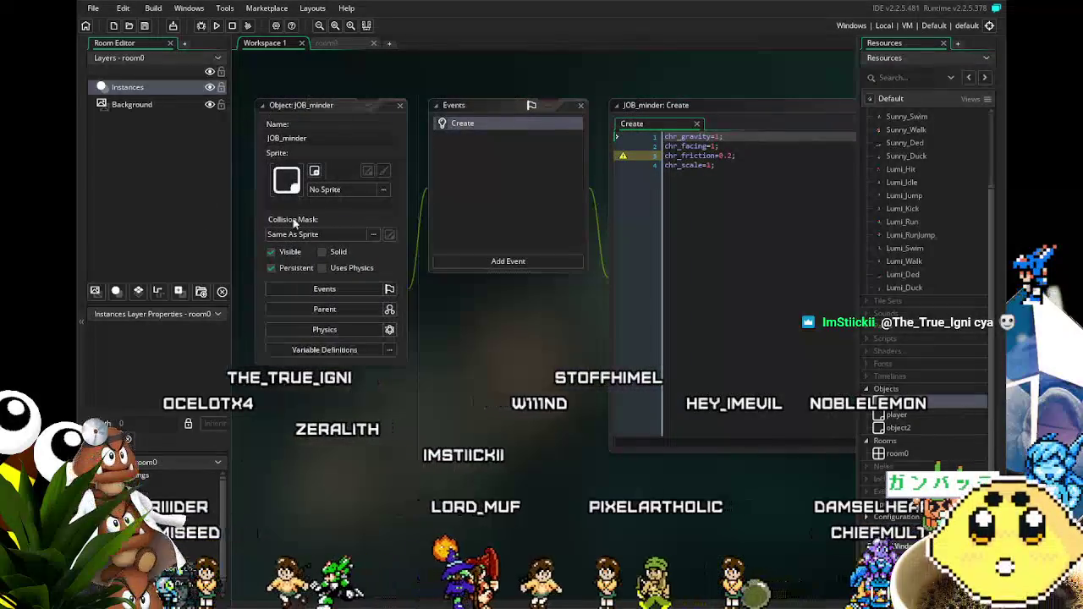
pyautogui.moveTo(389, 465); pyautogui.dragTo(379, 471)
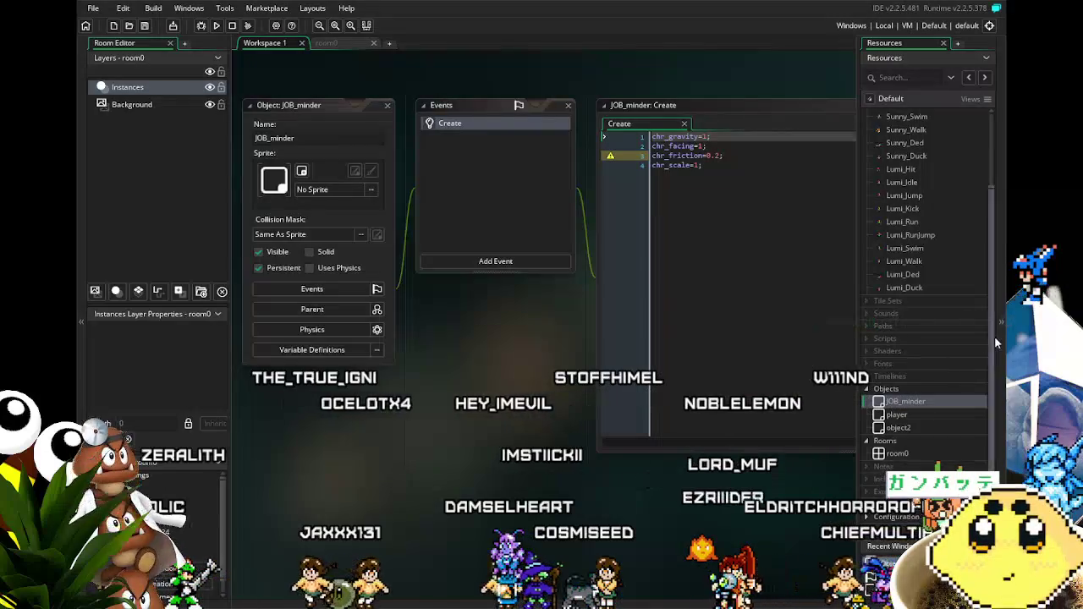
# Step: Open the player and object2 editors and bring object2's editor into view
pyautogui.click(920, 413)
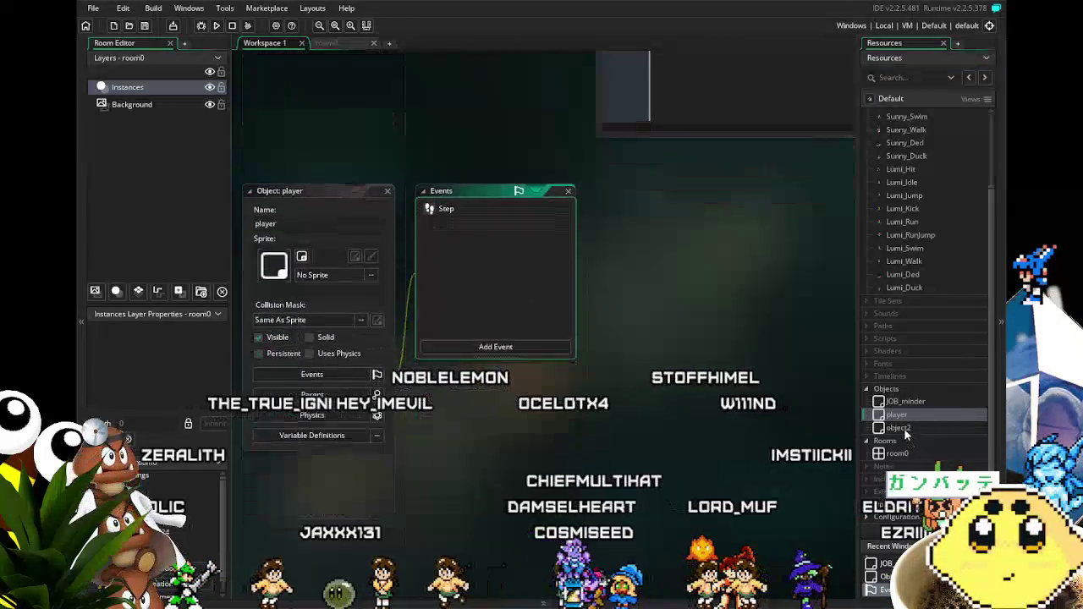
pyautogui.doubleClick(904, 427)
pyautogui.moveTo(496, 301)
pyautogui.mouseDown()
pyautogui.moveTo(456, 504)
pyautogui.moveTo(627, 257)
pyautogui.moveTo(720, 274)
pyautogui.moveTo(665, 380)
pyautogui.mouseUp()
pyautogui.scroll(-1, 634, 308)
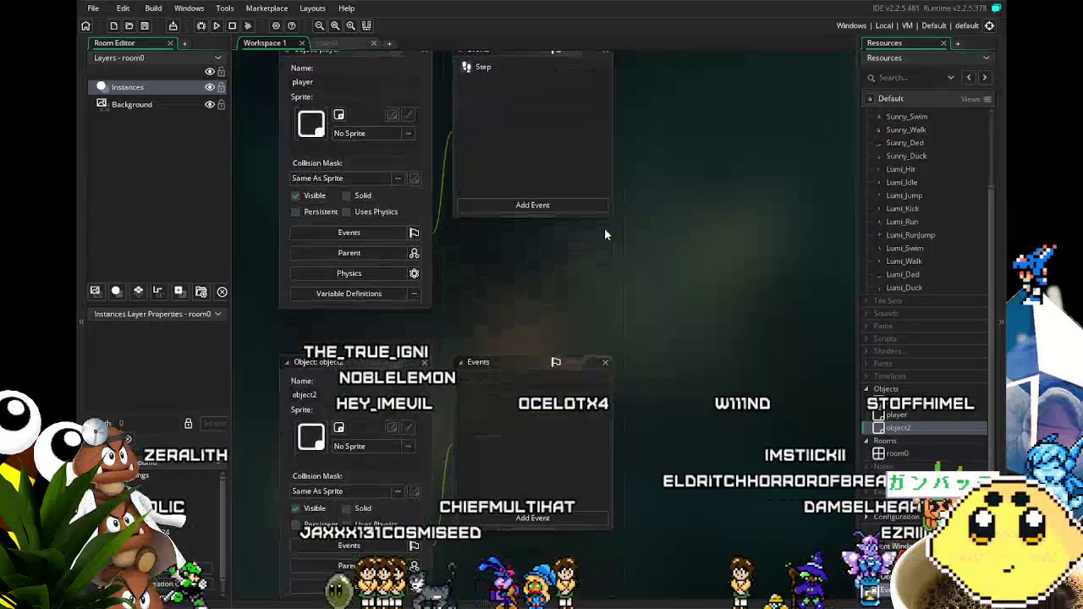
pyautogui.doubleClick(494, 74)
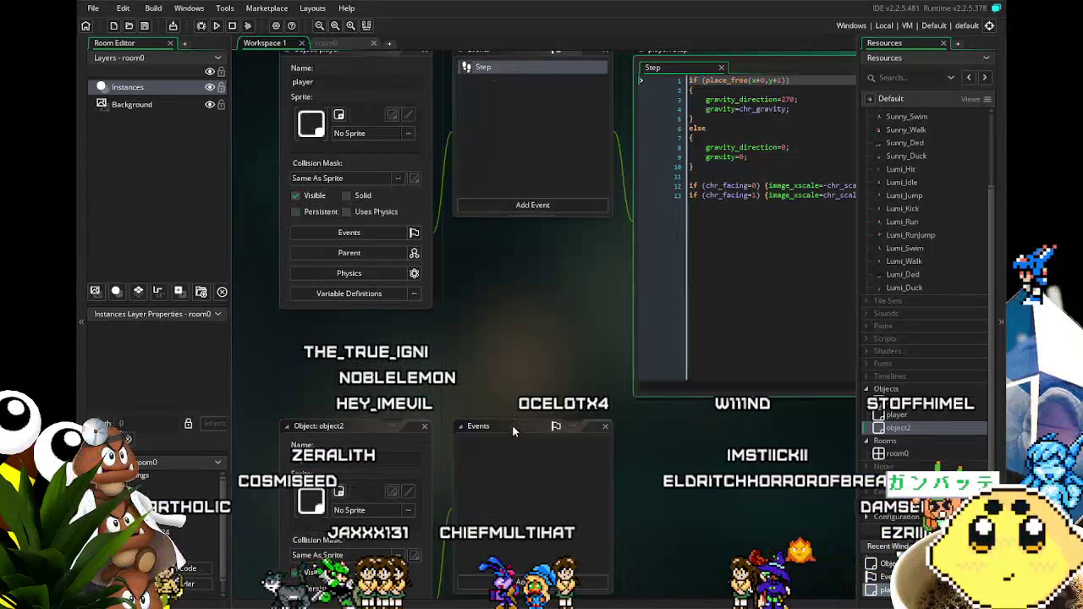
pyautogui.moveTo(515, 344)
pyautogui.mouseDown()
pyautogui.moveTo(383, 311)
pyautogui.moveTo(497, 179)
pyautogui.mouseUp()
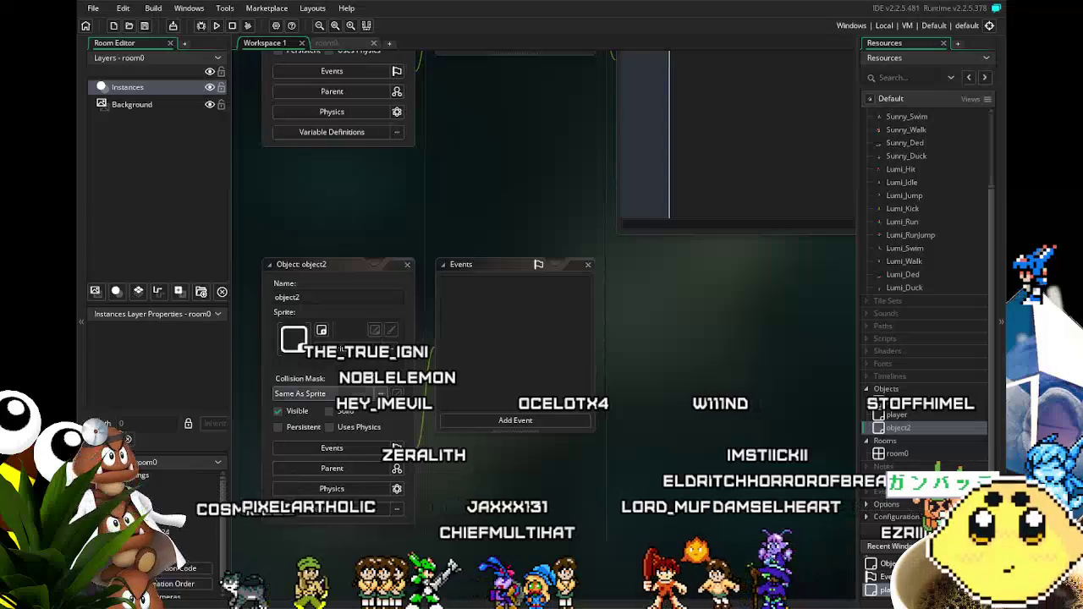
# Step: Assign the Sunny_Idle sprite to object2 and rename it Sunny
pyautogui.click(341, 349)
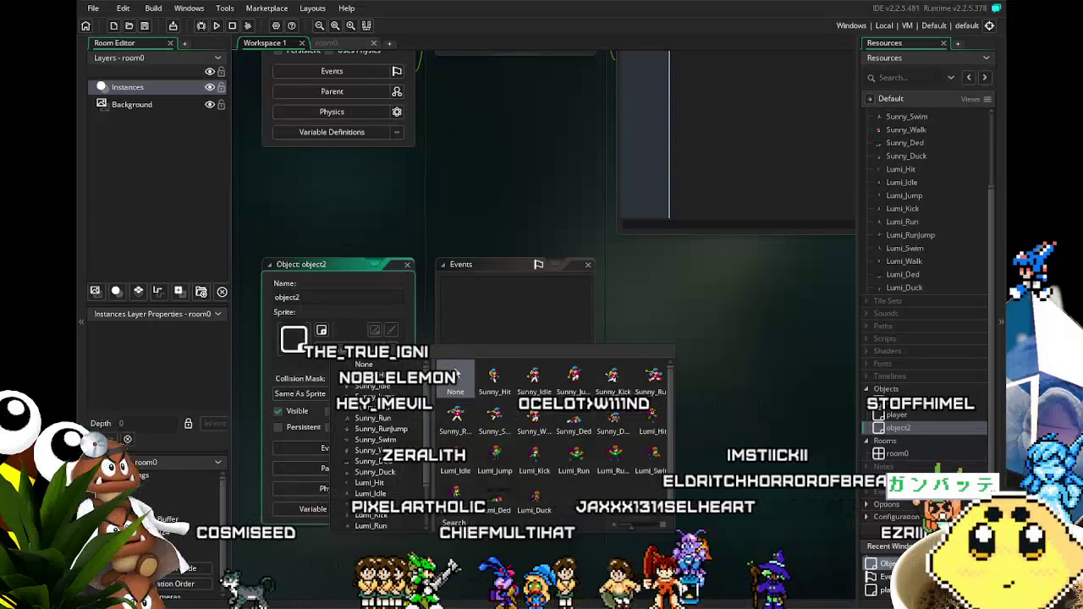
pyautogui.click(535, 391)
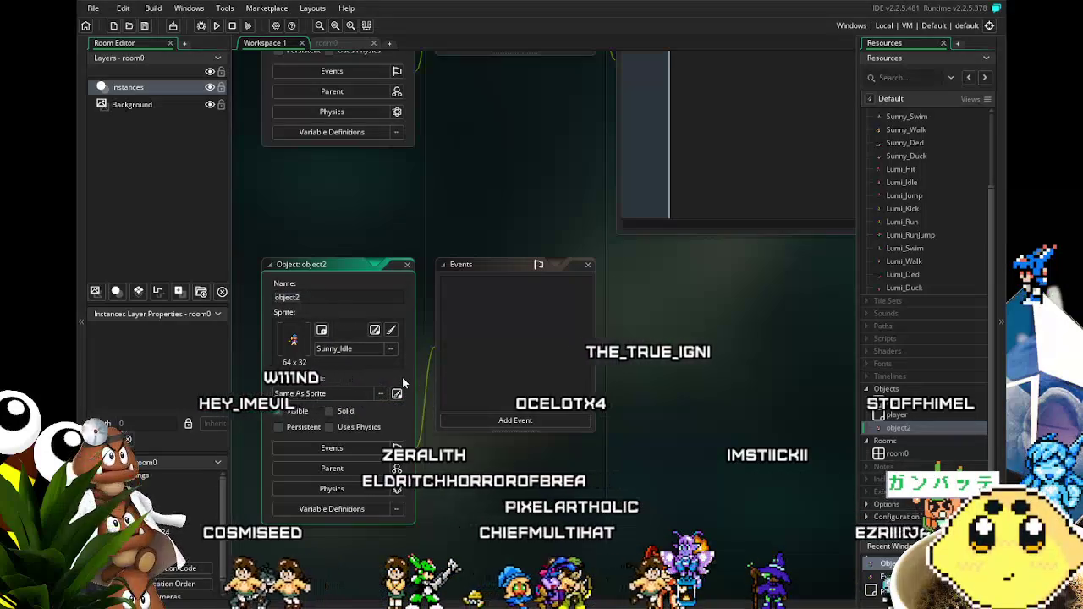
pyautogui.write('Sunny')
pyautogui.press('Return')
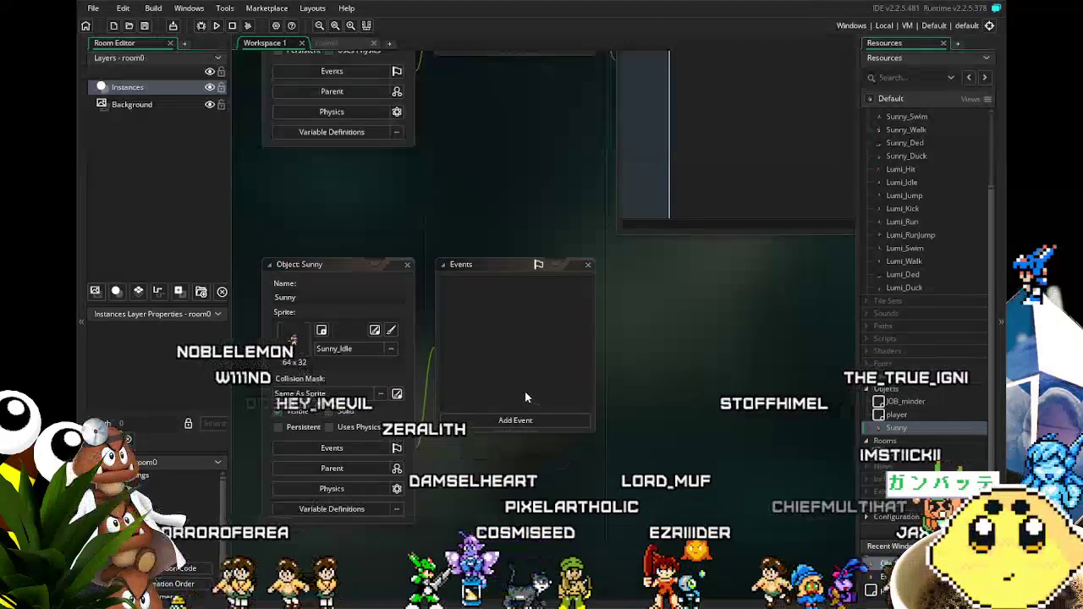
pyautogui.click(523, 423)
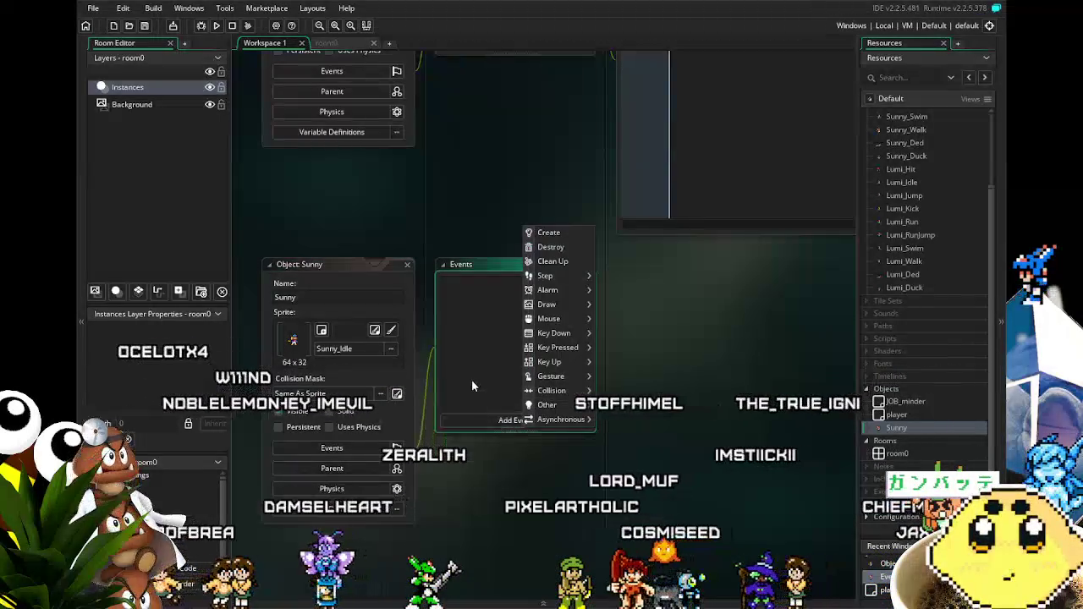
# Step: Add a Create event to the Sunny object from the event list
pyautogui.click(500, 421)
pyautogui.click(500, 422)
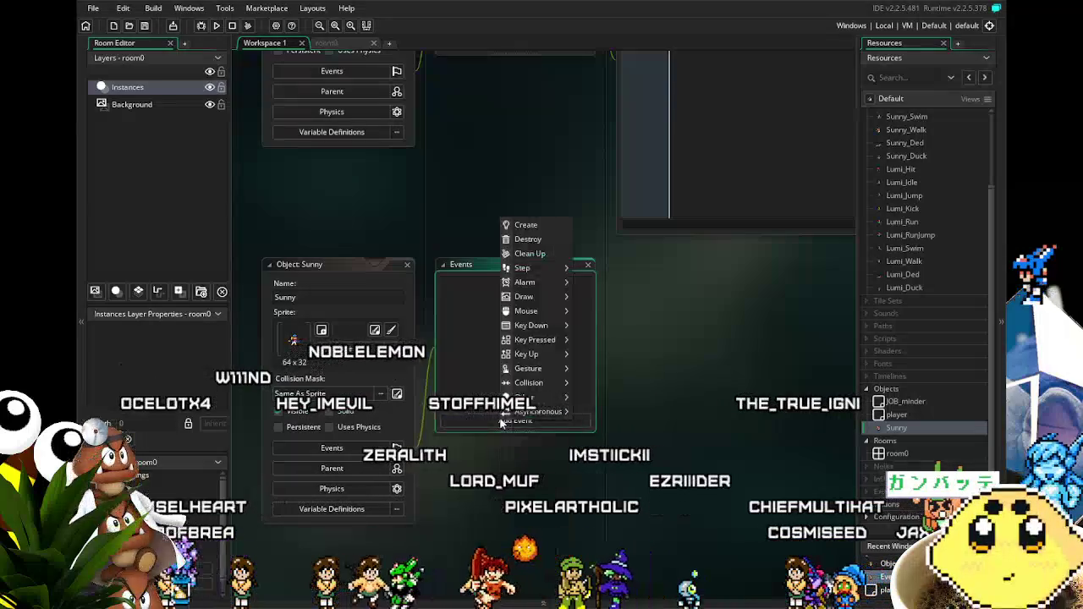
pyautogui.click(526, 225)
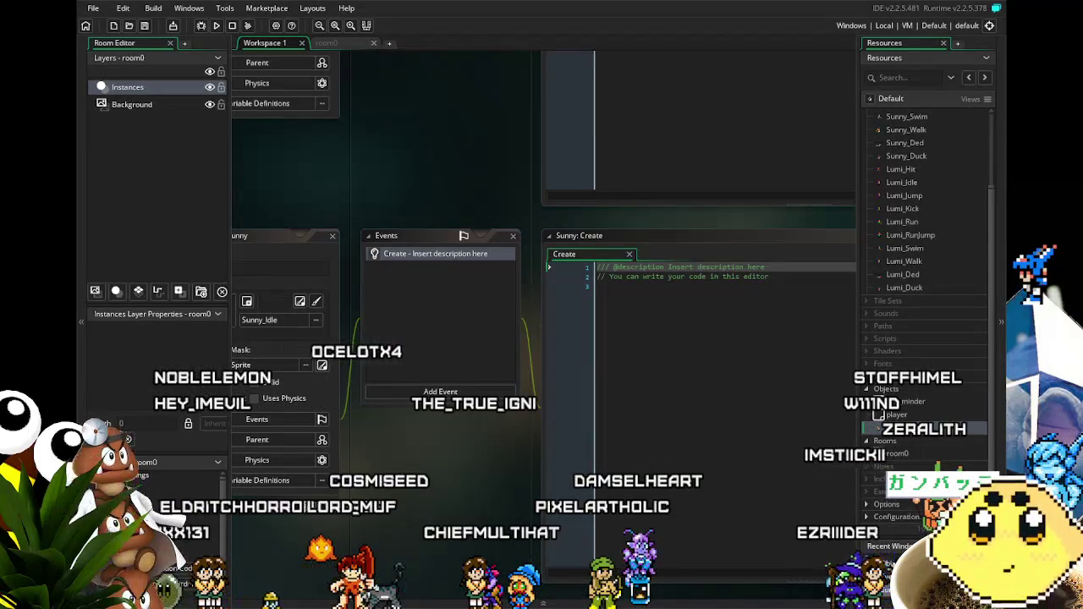
pyautogui.moveTo(412, 540)
pyautogui.mouseDown()
pyautogui.moveTo(386, 512)
pyautogui.moveTo(512, 503)
pyautogui.moveTo(467, 510)
pyautogui.moveTo(481, 510)
pyautogui.mouseUp()
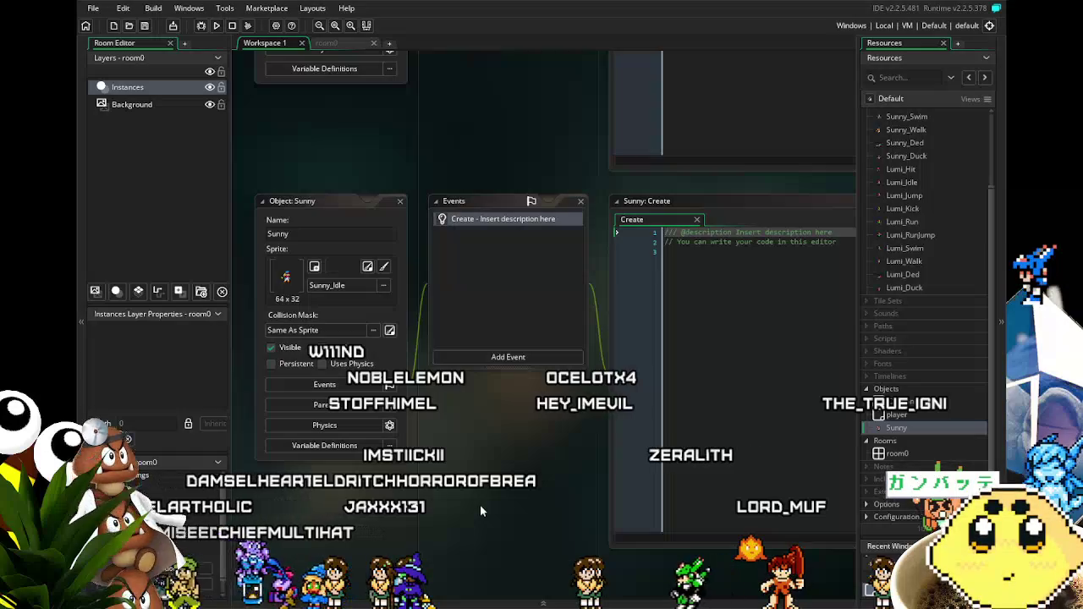
pyautogui.moveTo(489, 464); pyautogui.dragTo(445, 461)
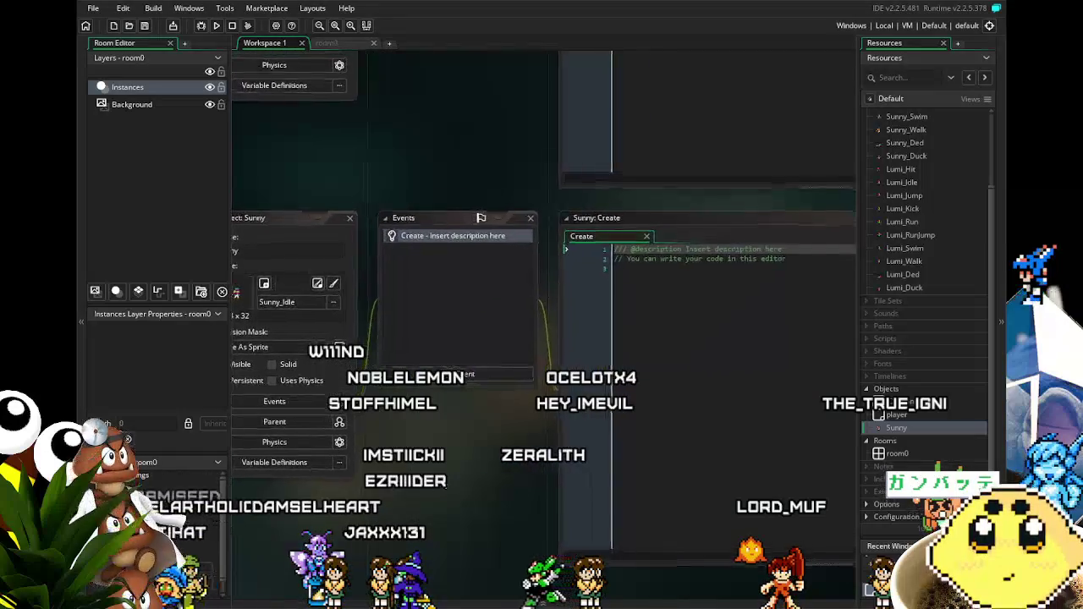
pyautogui.moveTo(408, 280); pyautogui.dragTo(432, 281)
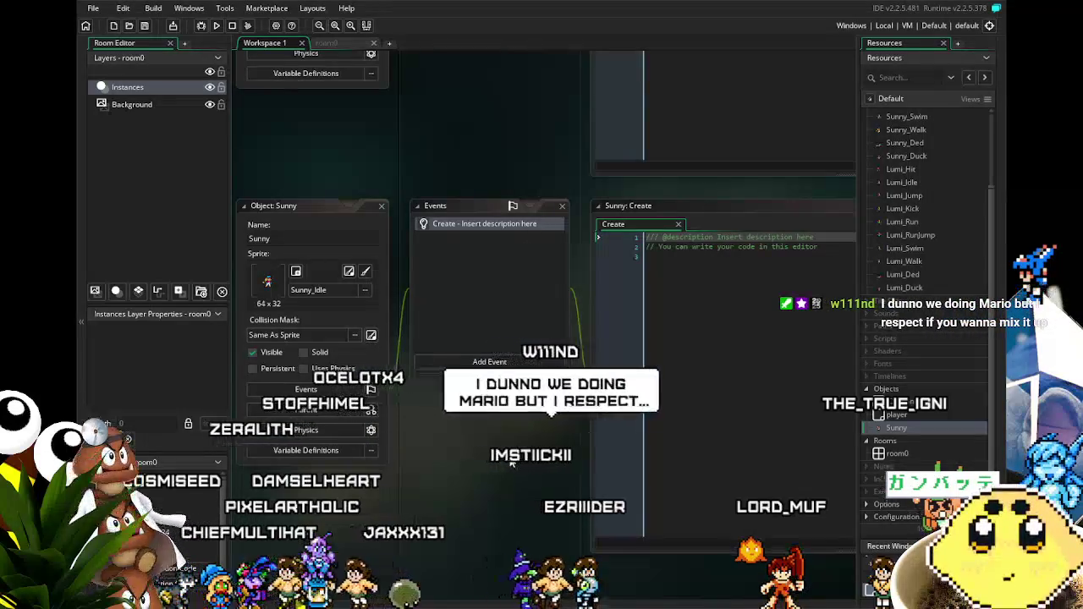
pyautogui.moveTo(525, 466); pyautogui.dragTo(516, 463)
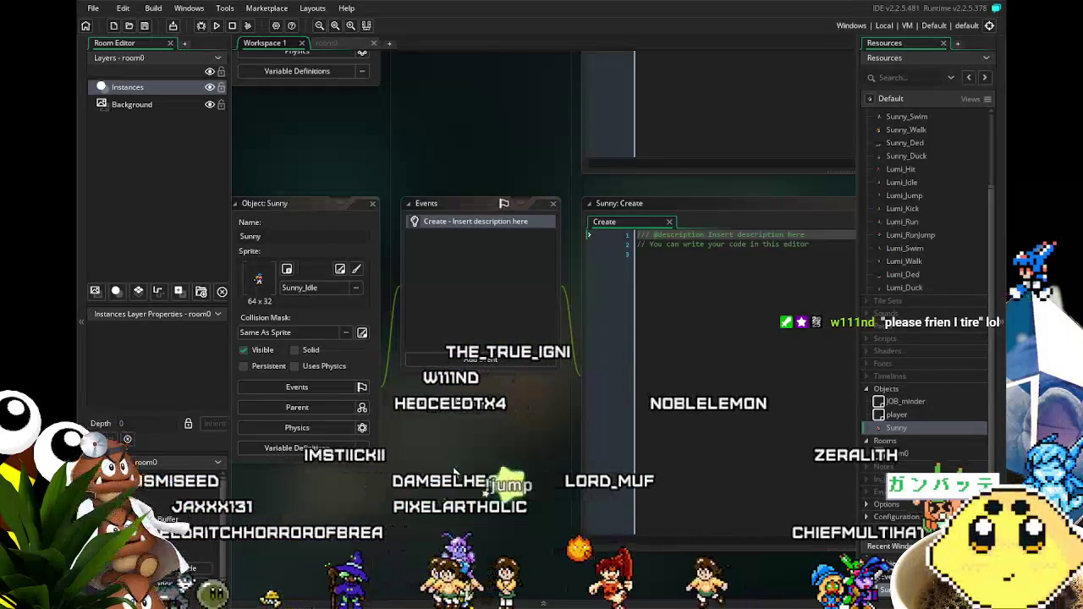
pyautogui.scroll(-3, 481, 438)
pyautogui.moveTo(517, 474)
pyautogui.mouseDown()
pyautogui.moveTo(368, 489)
pyautogui.moveTo(432, 495)
pyautogui.mouseUp()
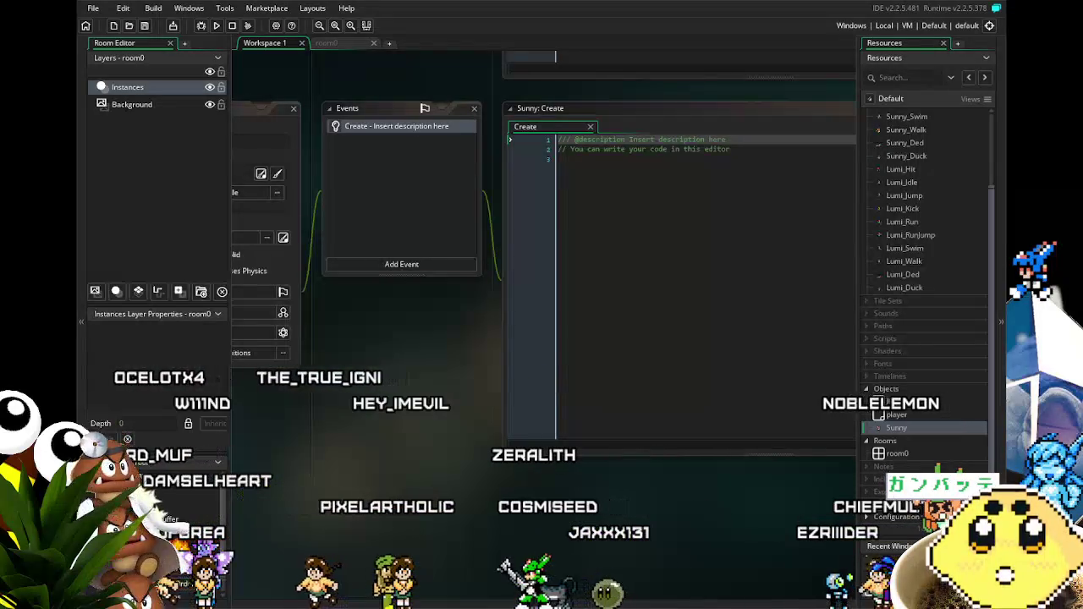
pyautogui.moveTo(423, 472)
pyautogui.mouseDown()
pyautogui.moveTo(542, 474)
pyautogui.moveTo(461, 497)
pyautogui.moveTo(517, 504)
pyautogui.moveTo(491, 504)
pyautogui.mouseUp()
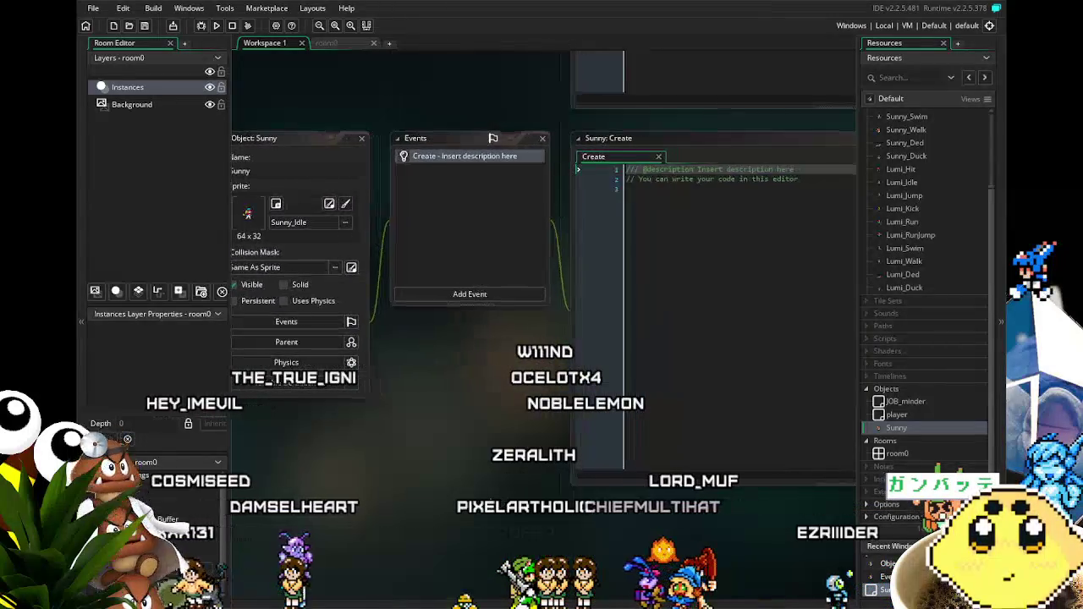
pyautogui.moveTo(482, 384); pyautogui.dragTo(475, 384)
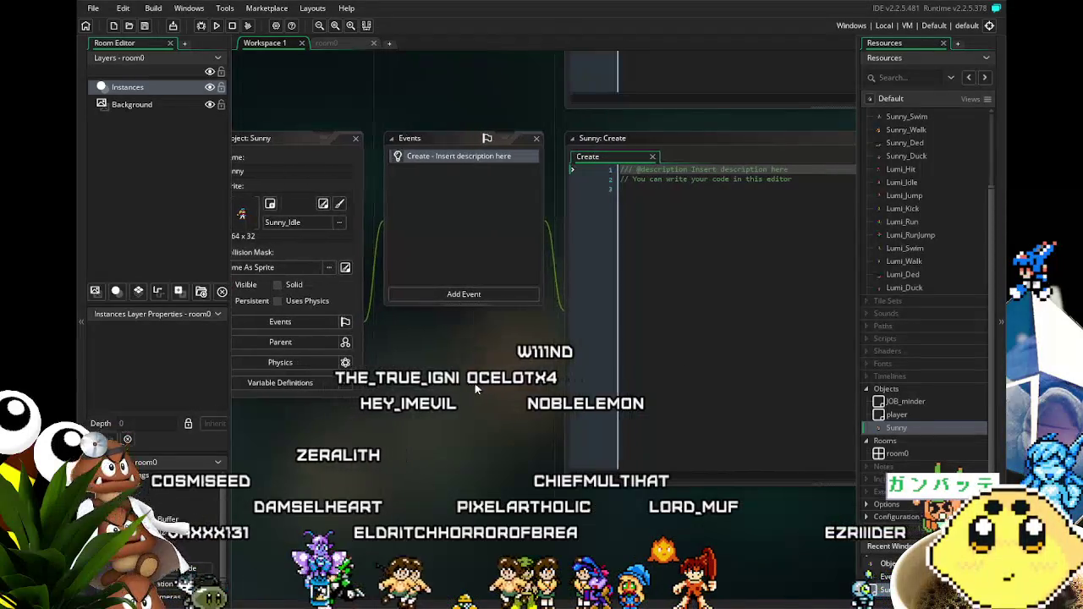
pyautogui.click(471, 295)
pyautogui.moveTo(492, 359)
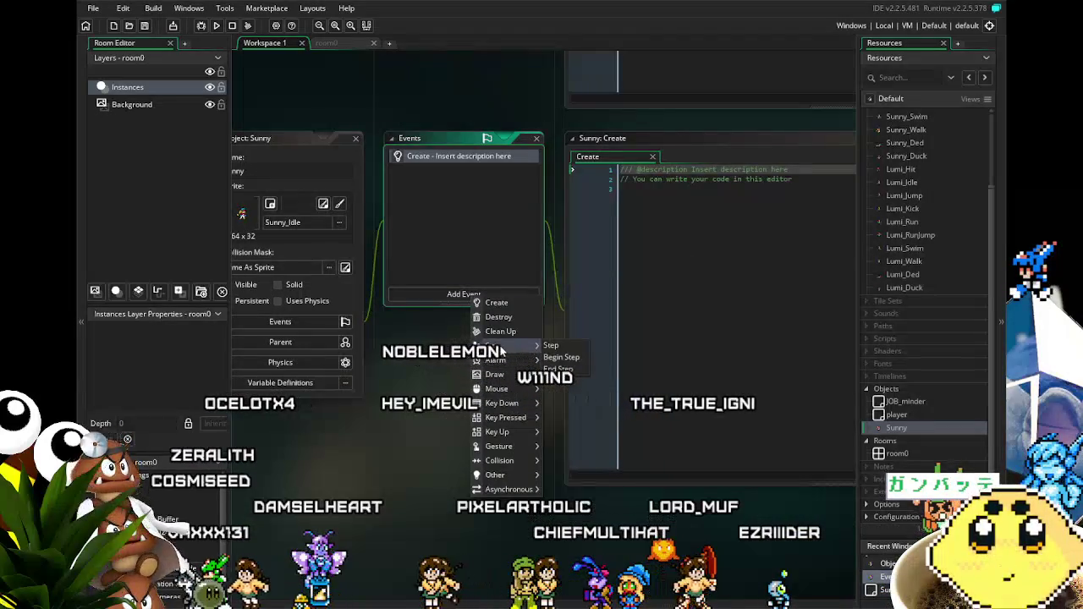
pyautogui.click(449, 251)
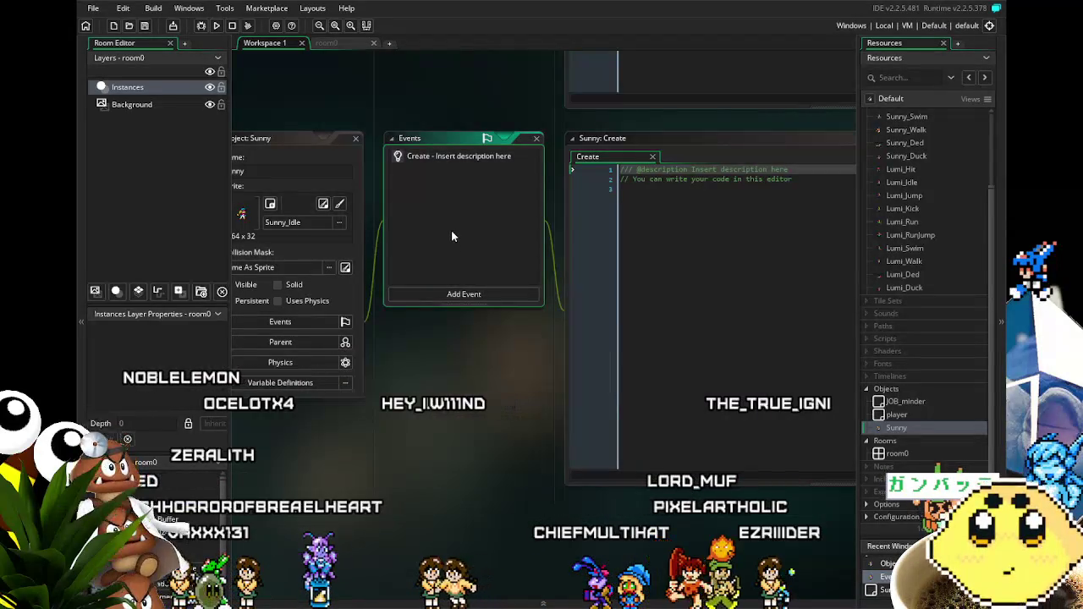
# Step: Delete Sunny's Create event and confirm the removal
pyautogui.scroll(5, 455, 486)
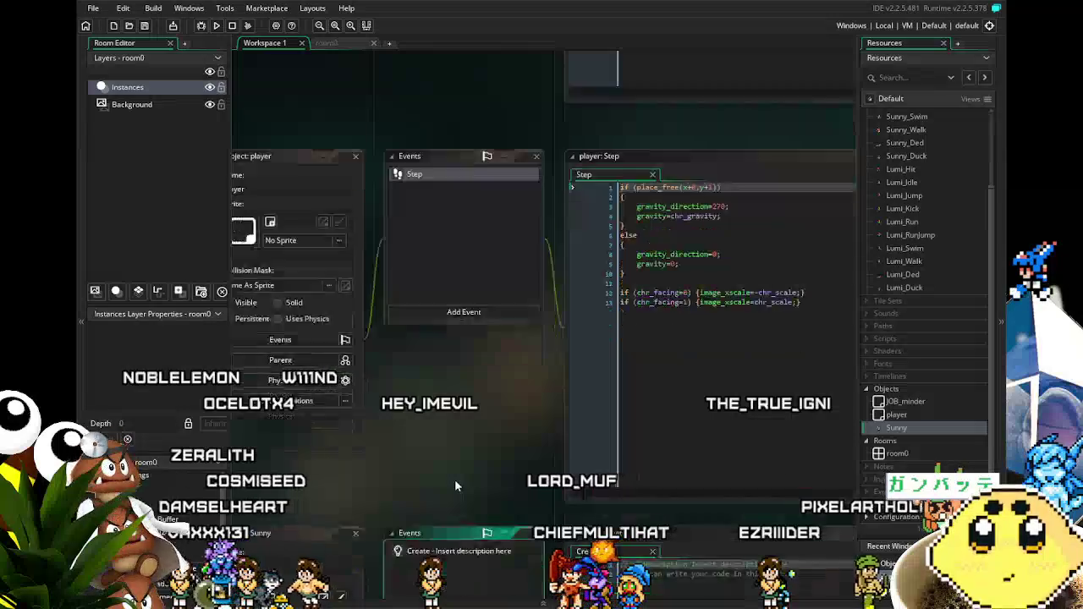
pyautogui.scroll(-2, 455, 486)
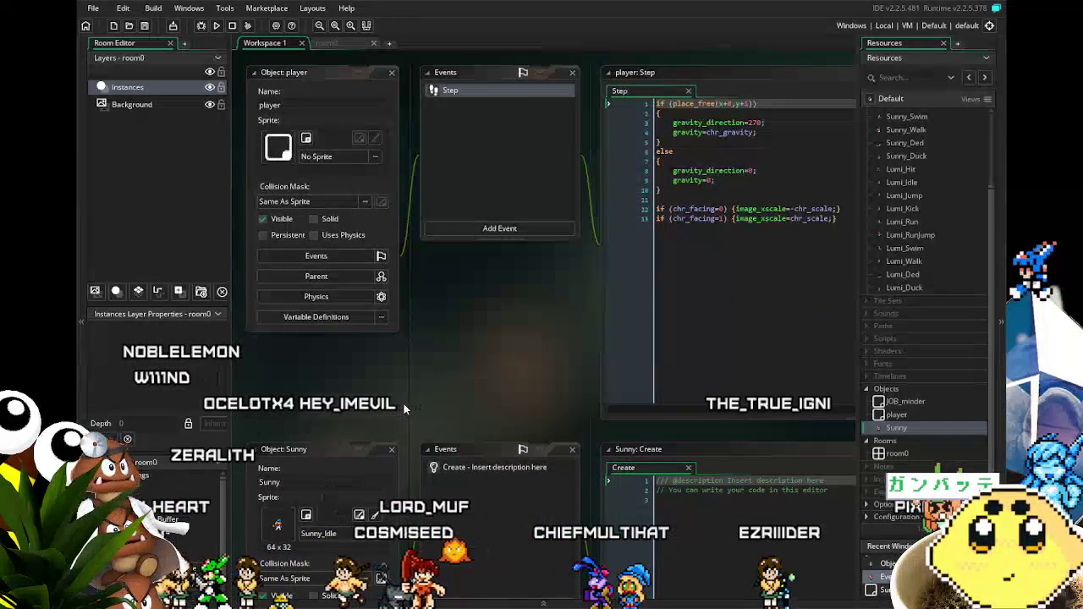
pyautogui.scroll(-2, 403, 409)
pyautogui.scroll(-4, 403, 402)
pyautogui.scroll(2, 403, 403)
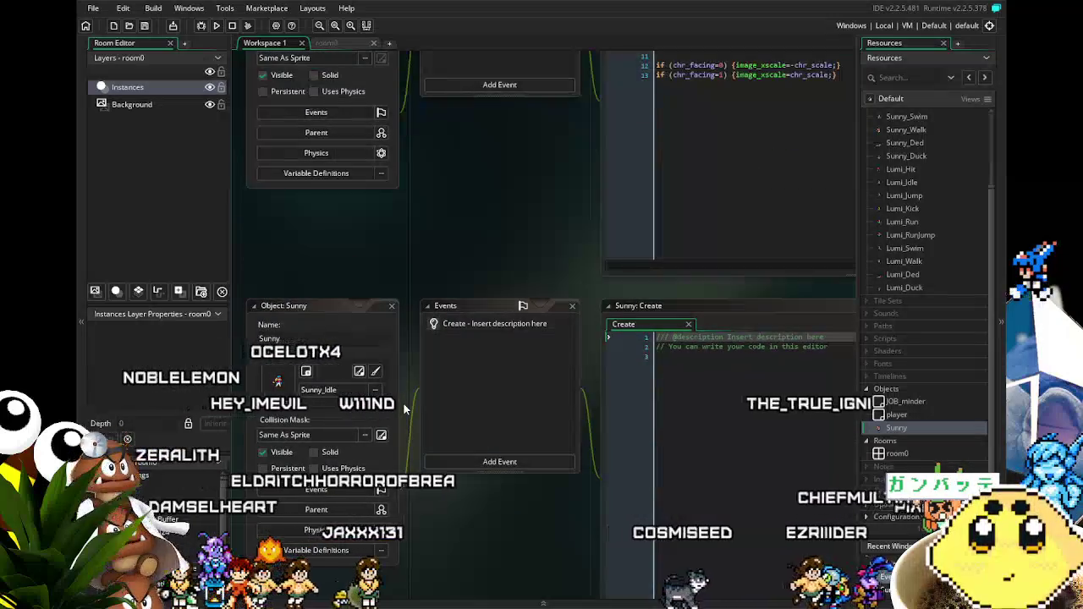
pyautogui.click(472, 328)
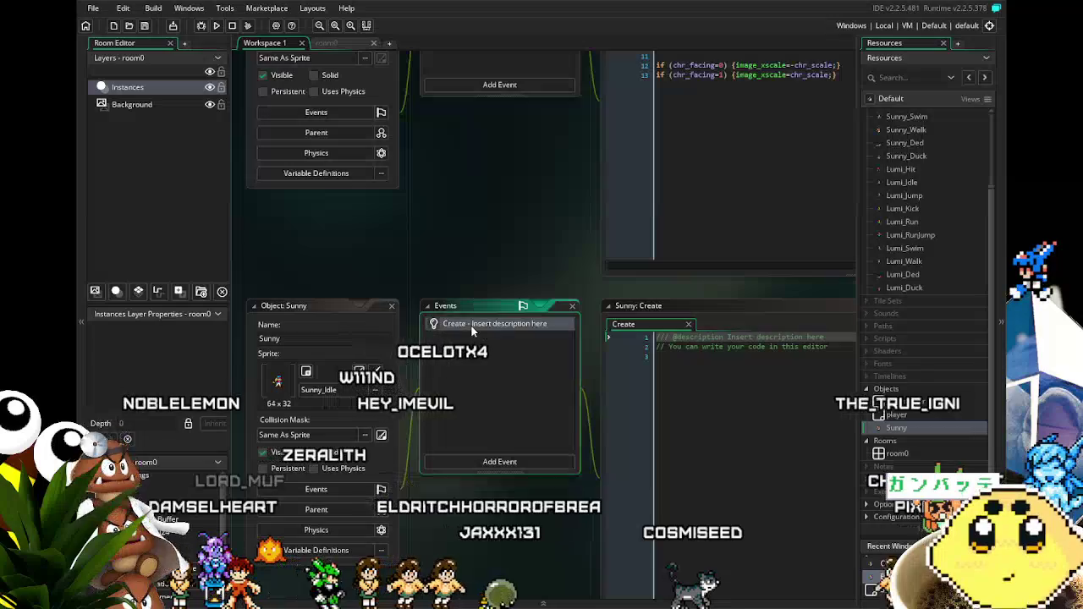
pyautogui.press('Delete')
pyautogui.press('Return')
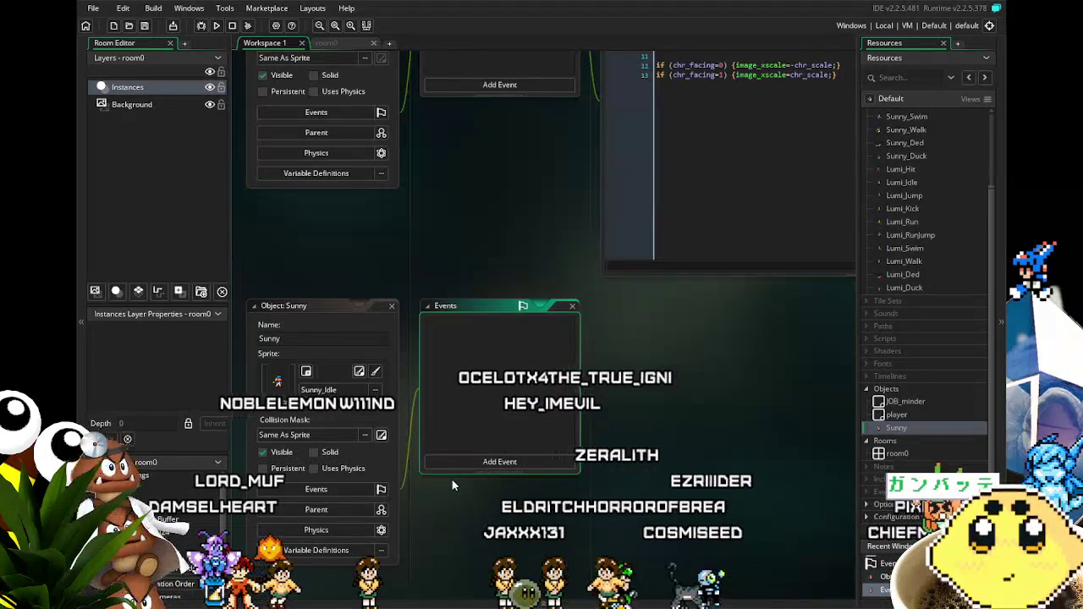
pyautogui.scroll(3, 426, 525)
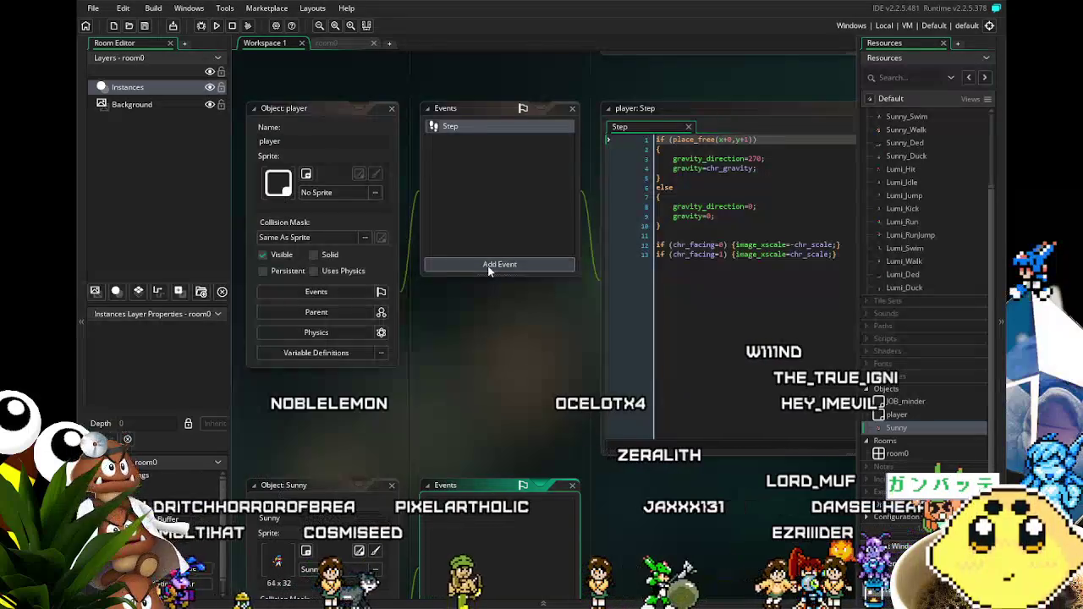
pyautogui.scroll(-3, 488, 270)
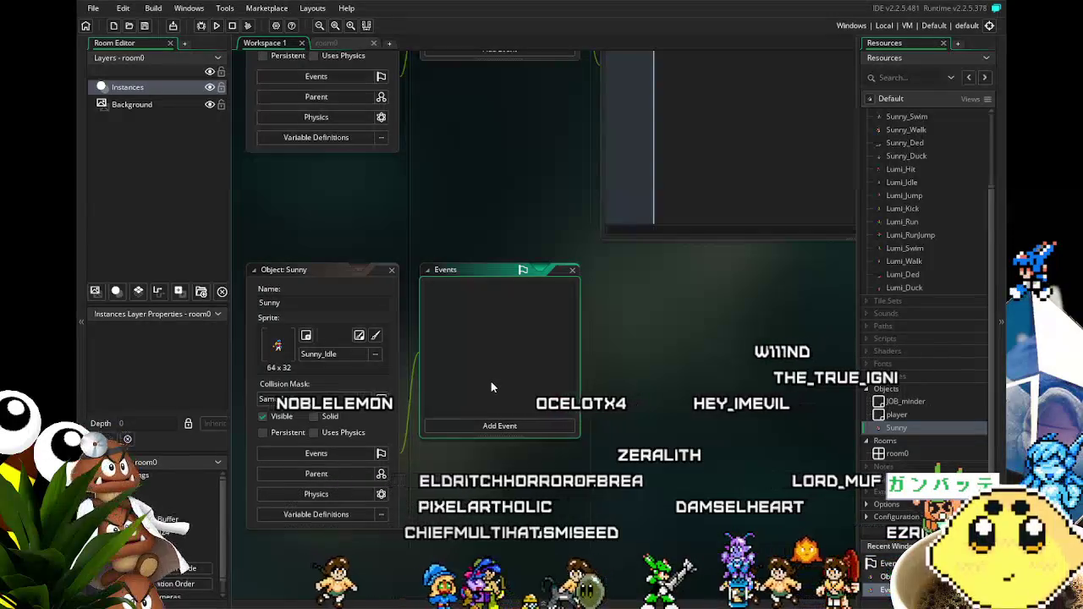
pyautogui.scroll(-2, 491, 387)
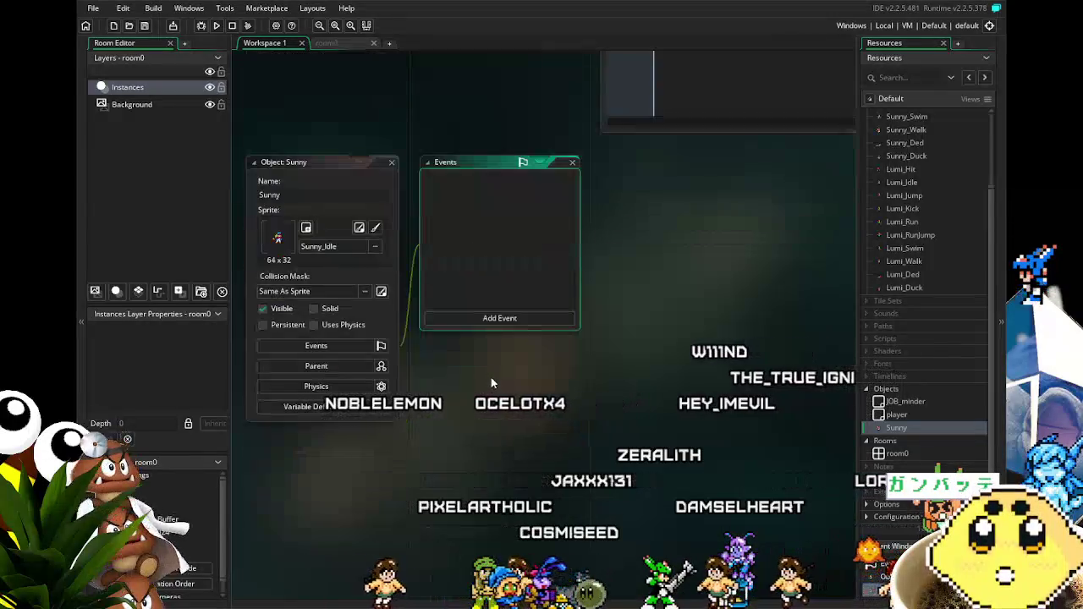
# Step: Add a Key Down > Left event to Sunny and open its code
pyautogui.click(491, 319)
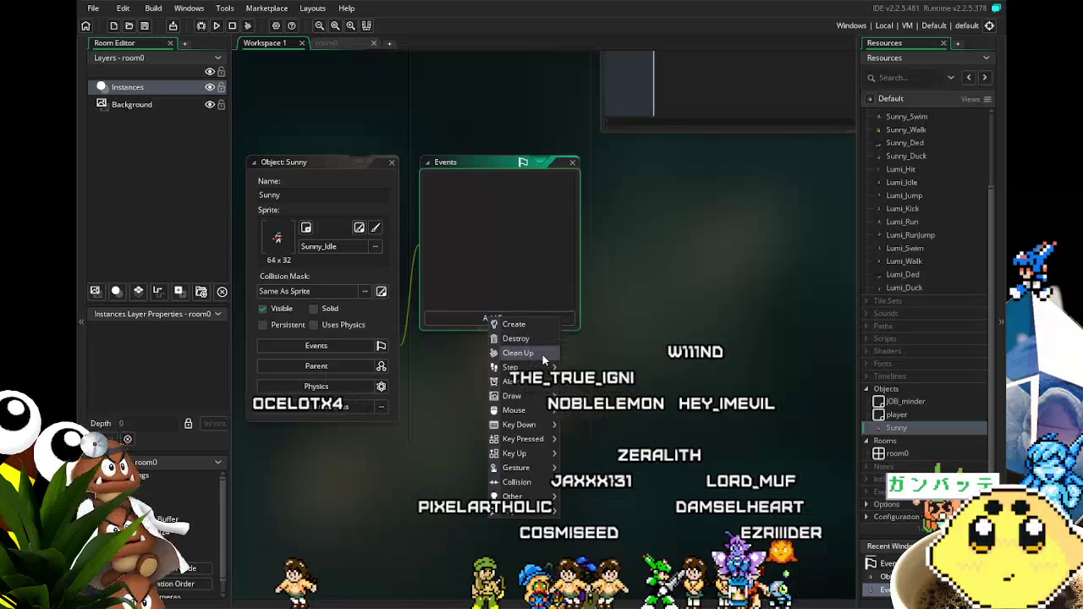
pyautogui.moveTo(520, 424)
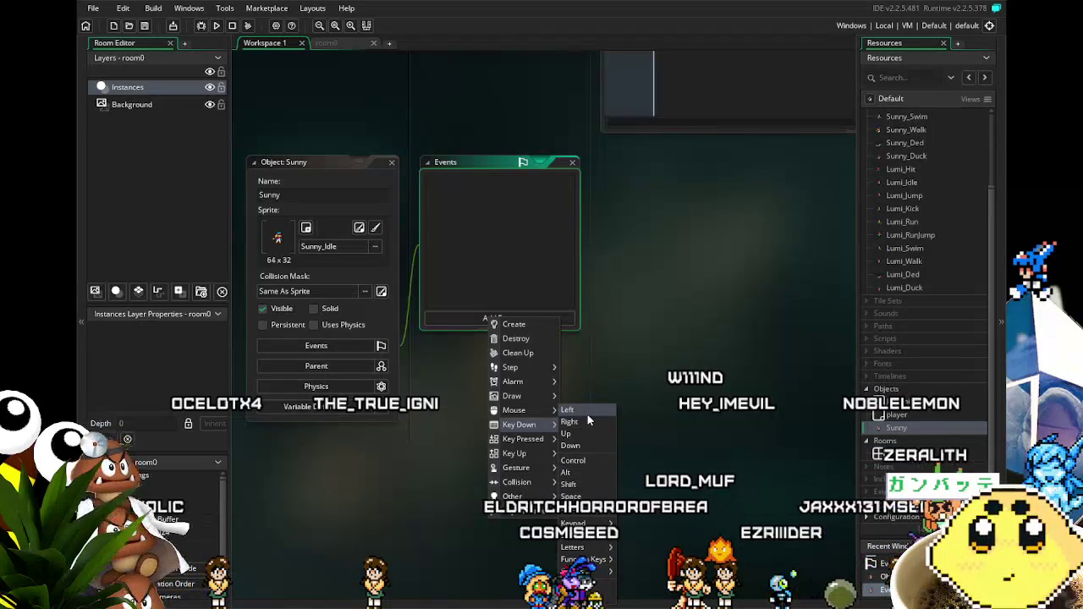
pyautogui.click(588, 414)
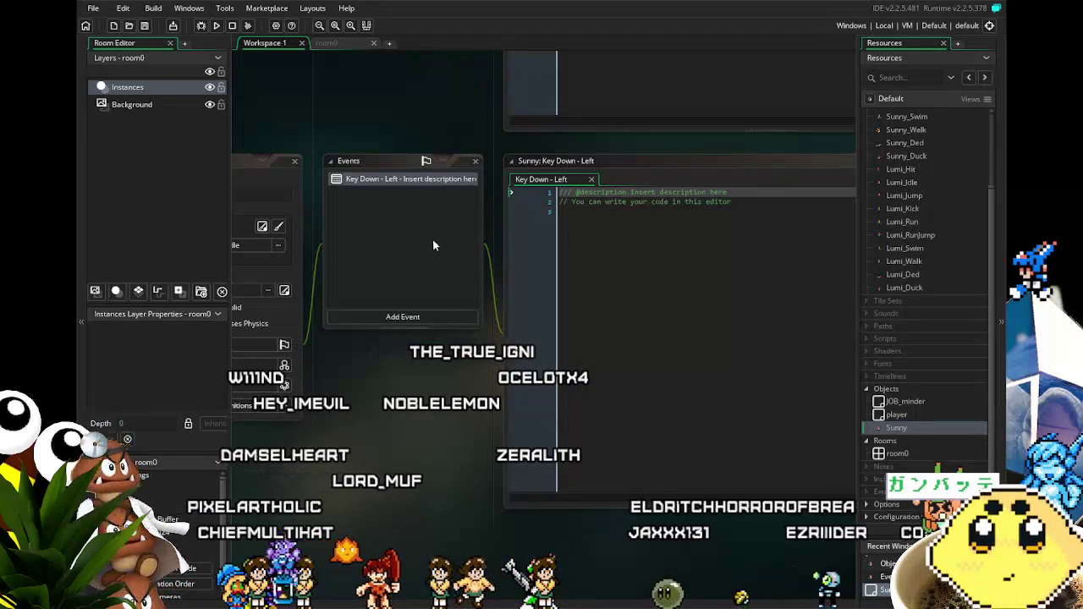
pyautogui.click(627, 273)
# Step: Replace the Key Down - Left template with a chr_facing check and place_free x=x-chr_run move, then save
pyautogui.hotkey('ctrl', 'a')
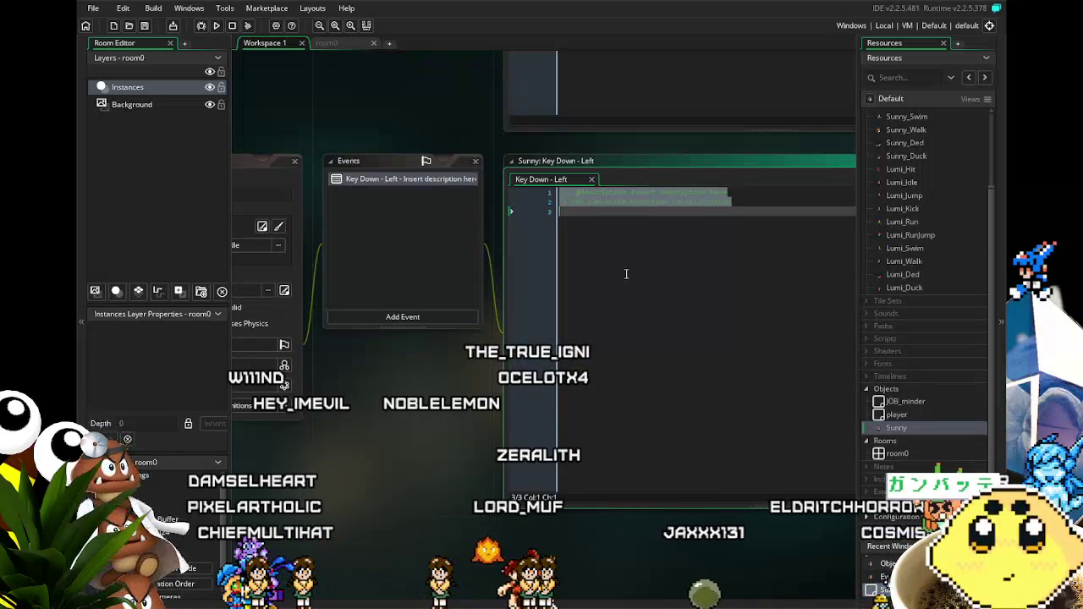
pyautogui.write('if (')
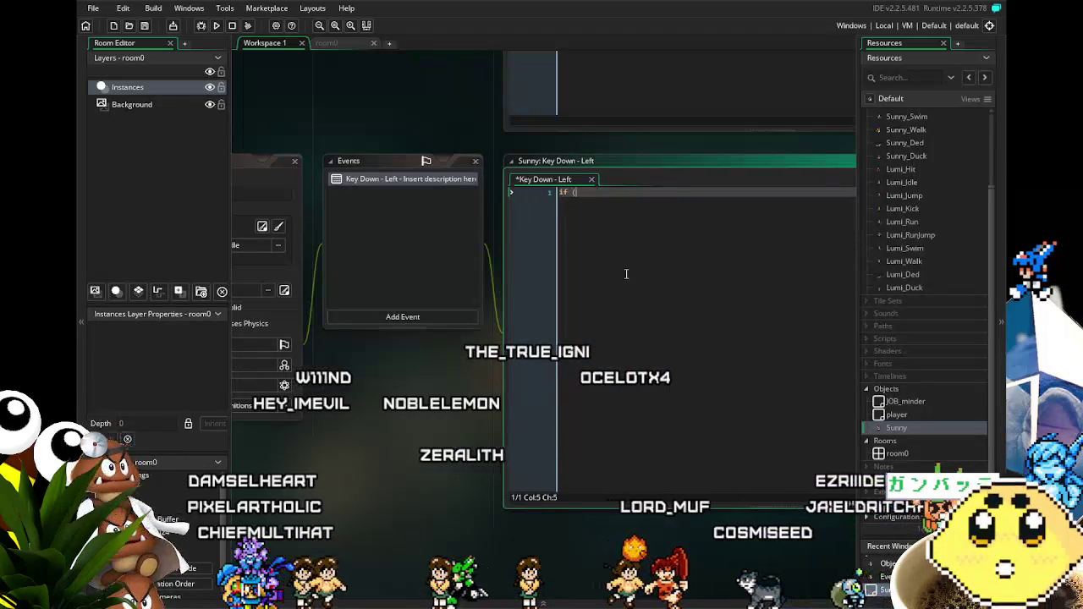
pyautogui.write('chr)fa')
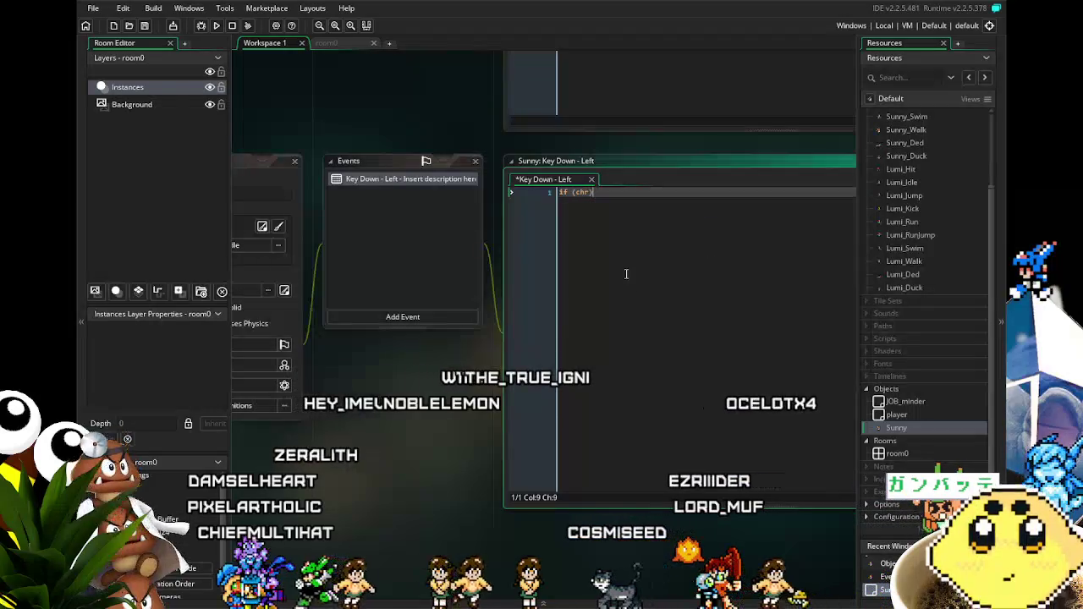
pyautogui.write('ci')
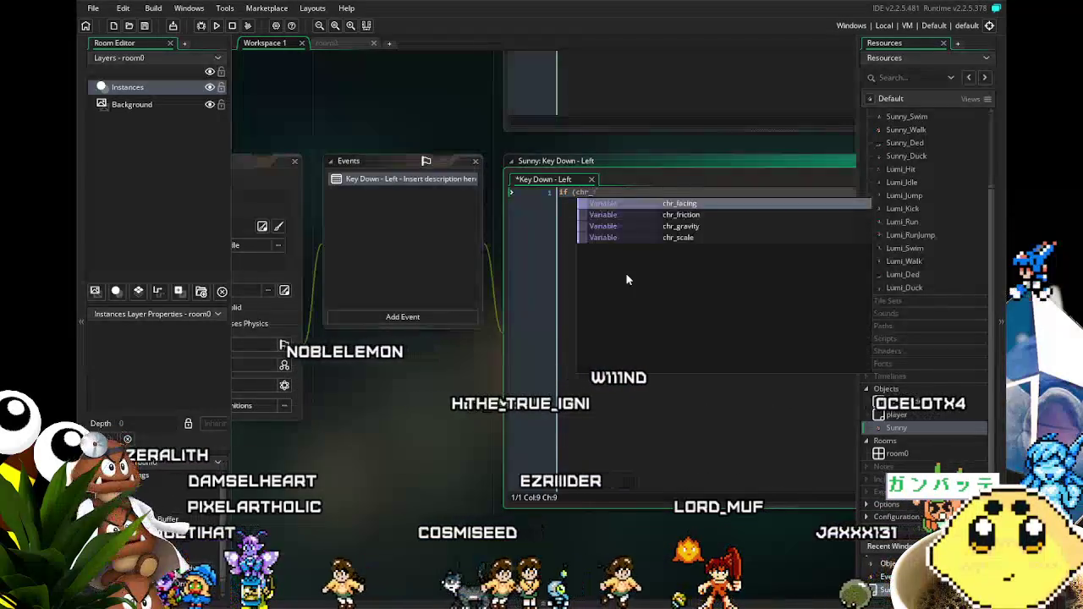
pyautogui.write('ng=0')
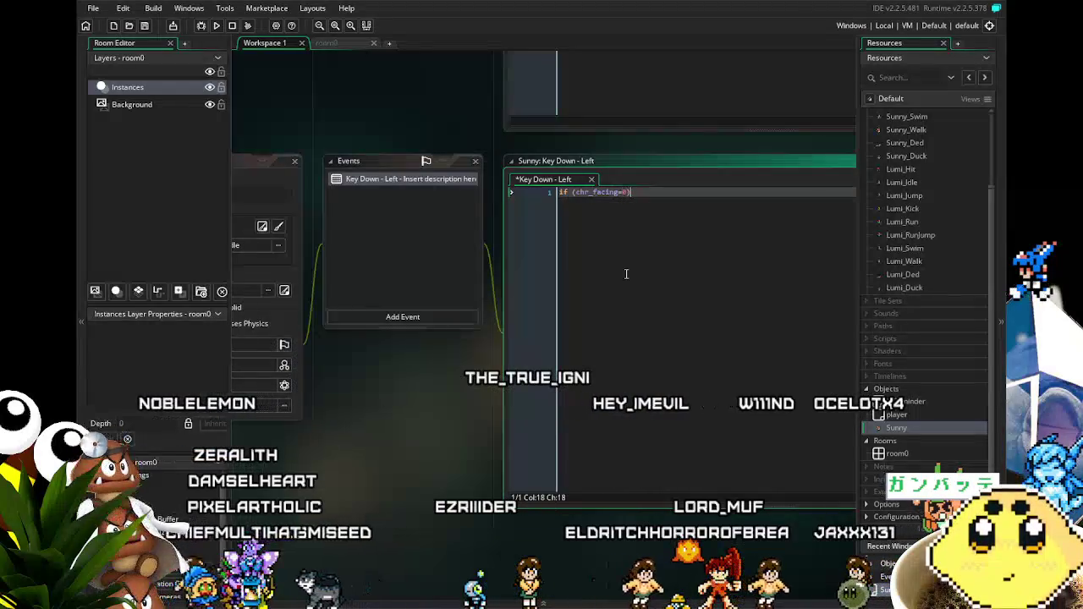
pyautogui.press('Return')
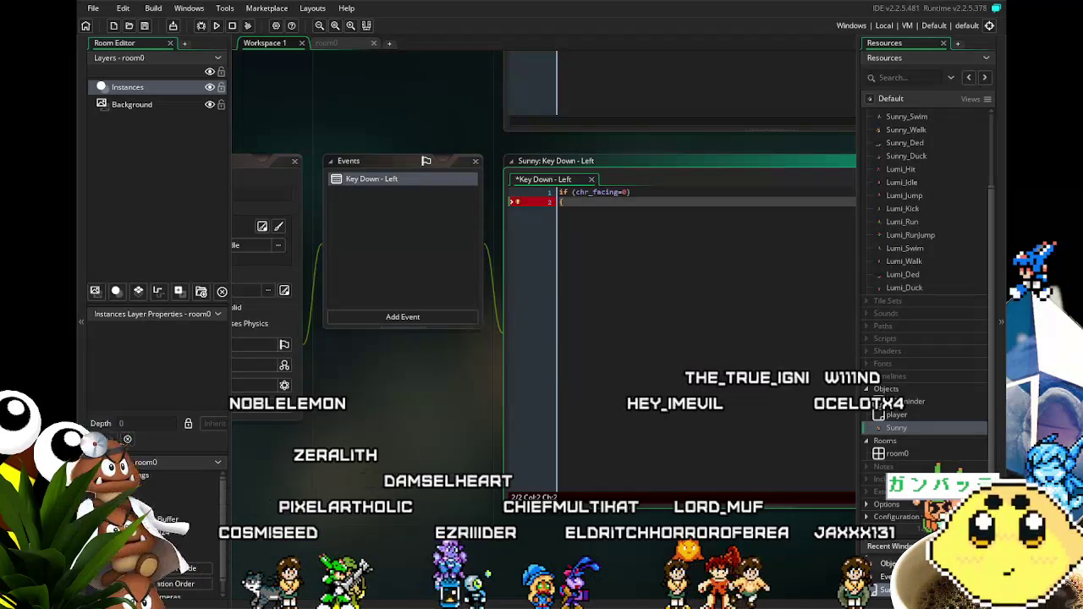
pyautogui.write('{')
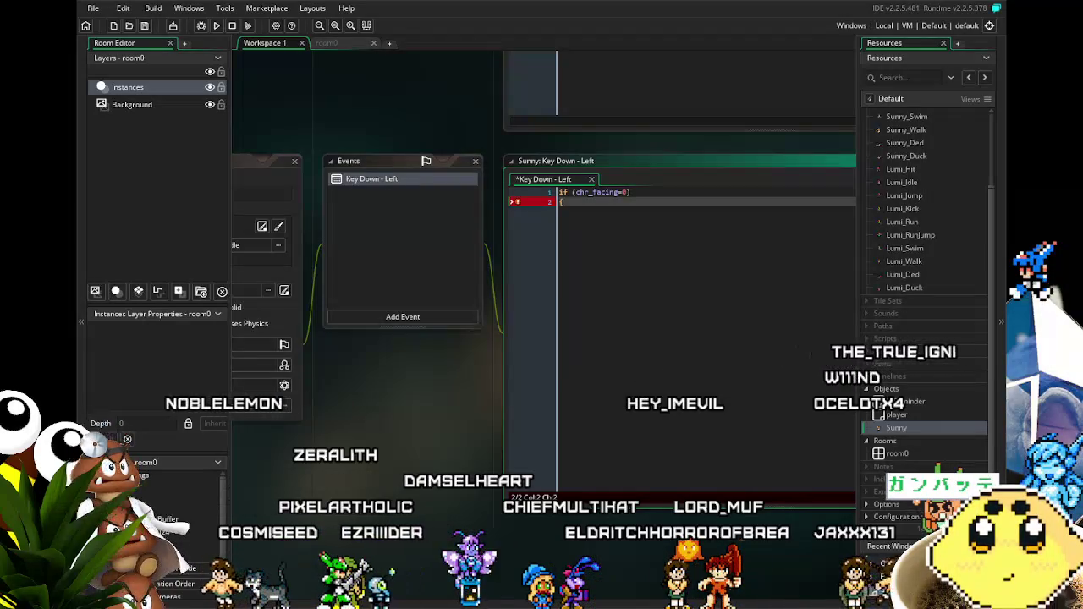
pyautogui.write('if (place_free(x-chr_run,y+0)) {x=x-chr_run;}')
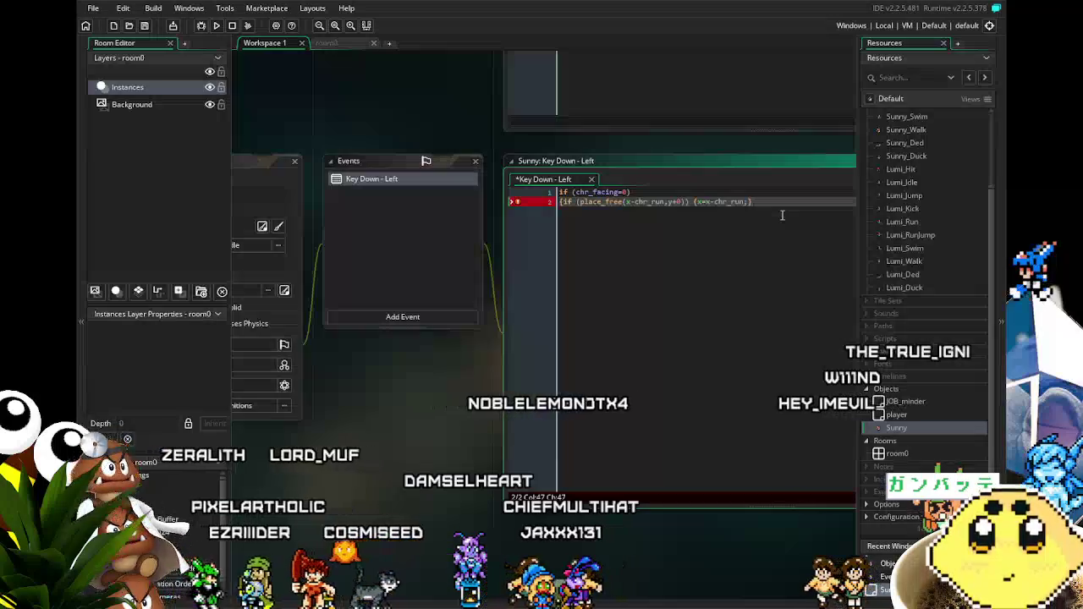
pyautogui.press('Return')
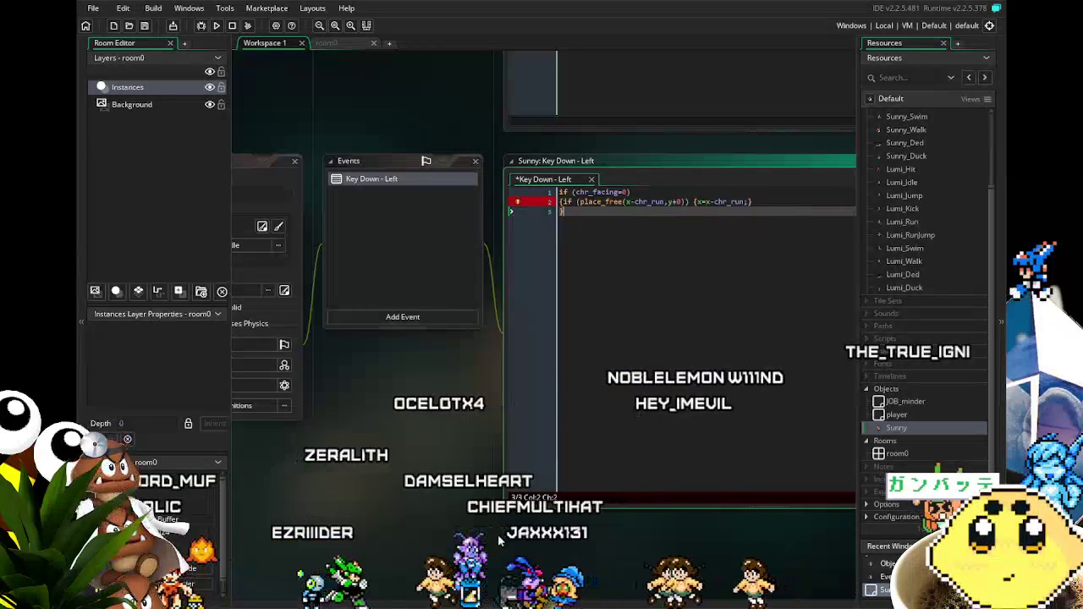
pyautogui.write('}')
pyautogui.hotkey('ctrl', 's')
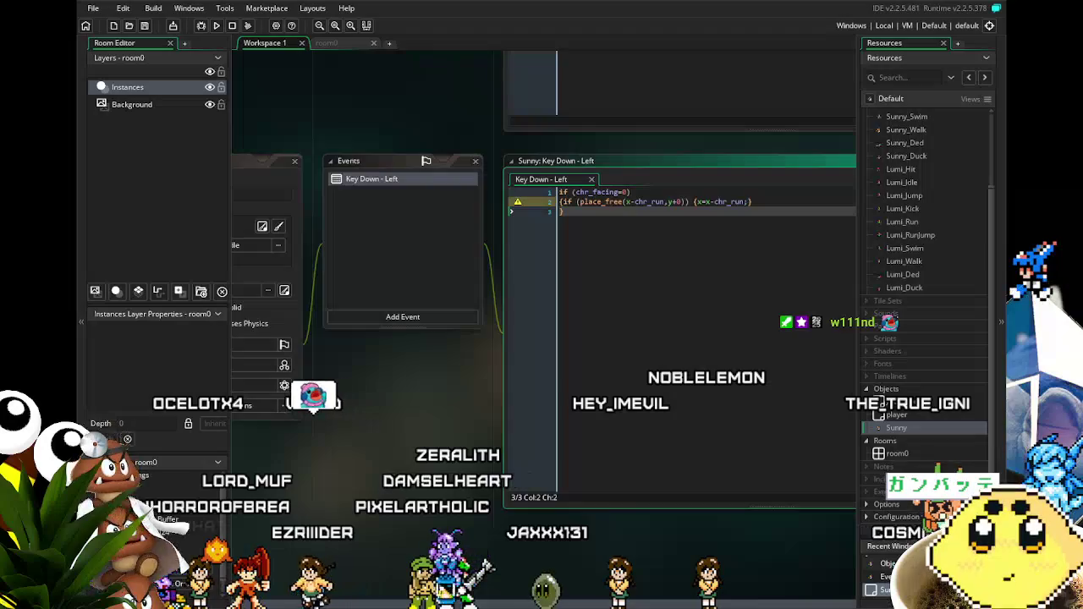
pyautogui.click(648, 319)
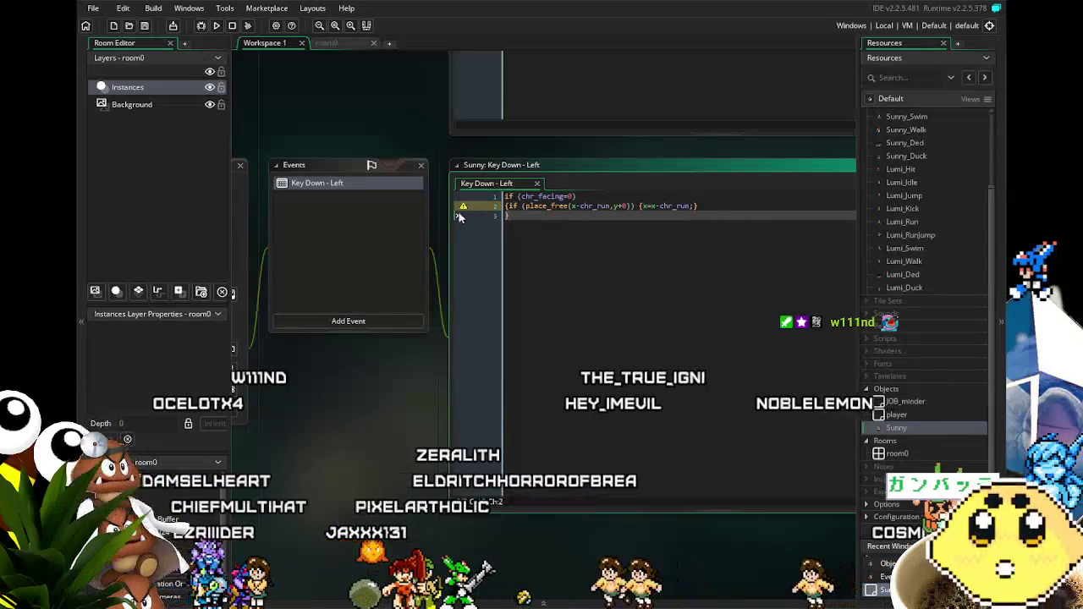
pyautogui.moveTo(464, 209)
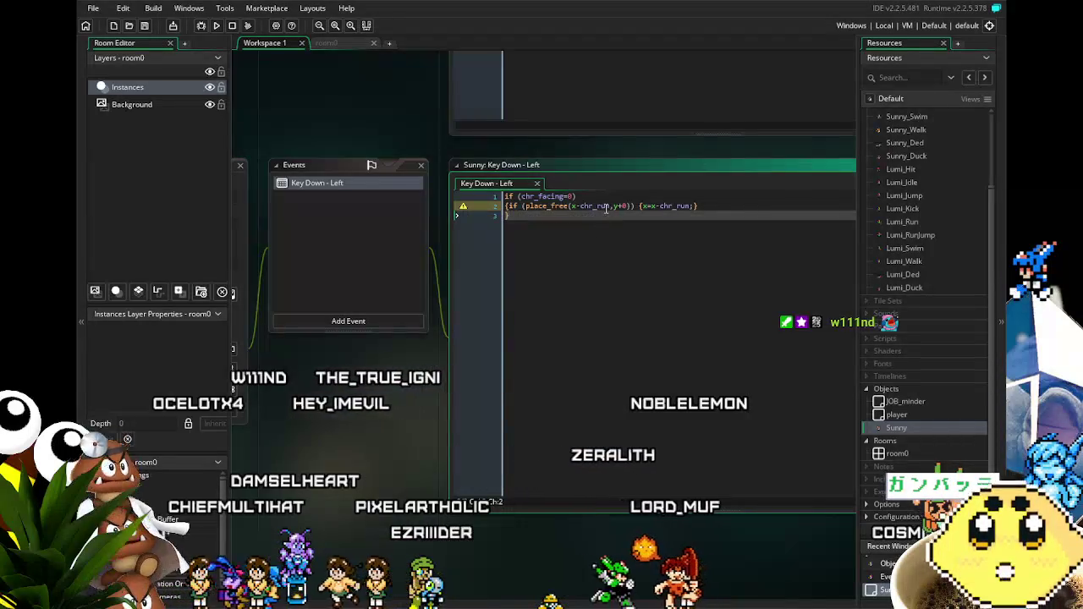
pyautogui.moveTo(365, 114)
pyautogui.mouseDown()
pyautogui.moveTo(387, 138)
pyautogui.moveTo(495, 172)
pyautogui.mouseUp()
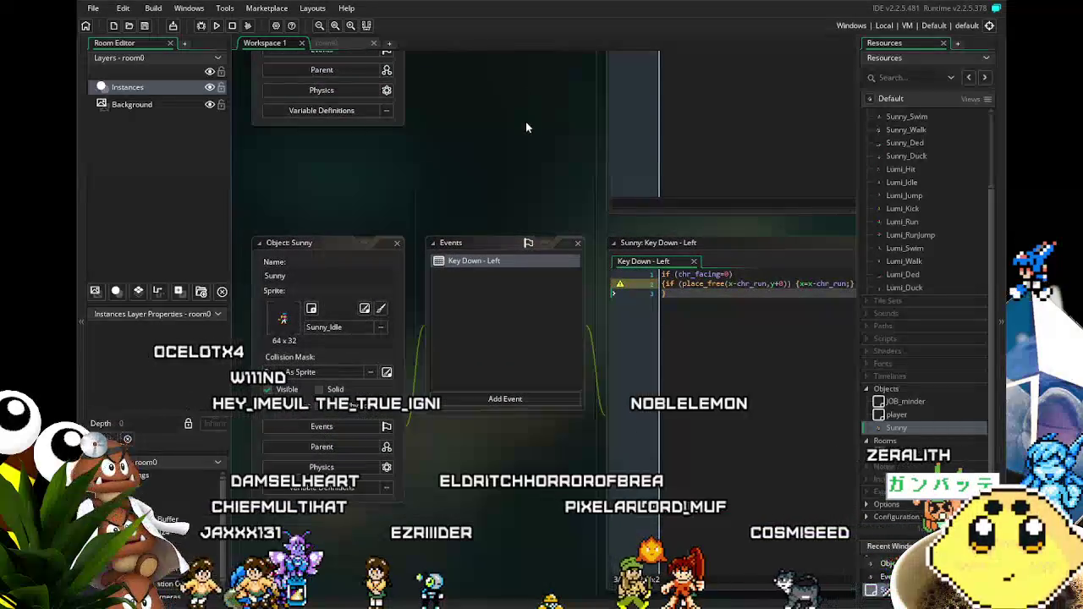
# Step: Add chr_run=2 and chr_jump=8 lines to JOB_minder's Create code and save
pyautogui.scroll(5, 525, 177)
pyautogui.scroll(5, 535, 195)
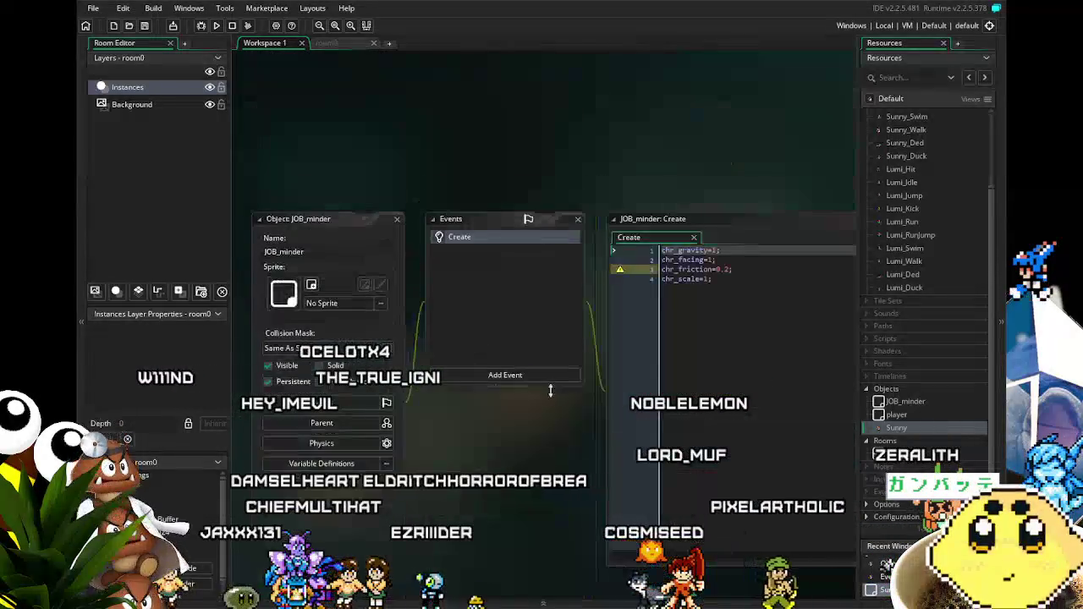
pyautogui.click(736, 344)
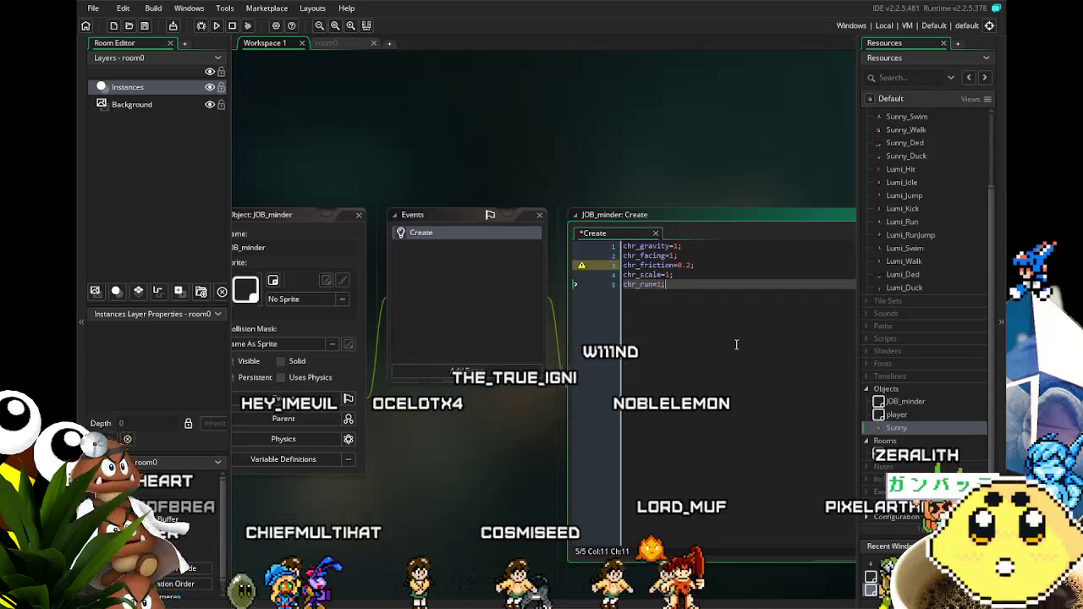
pyautogui.press('Return')
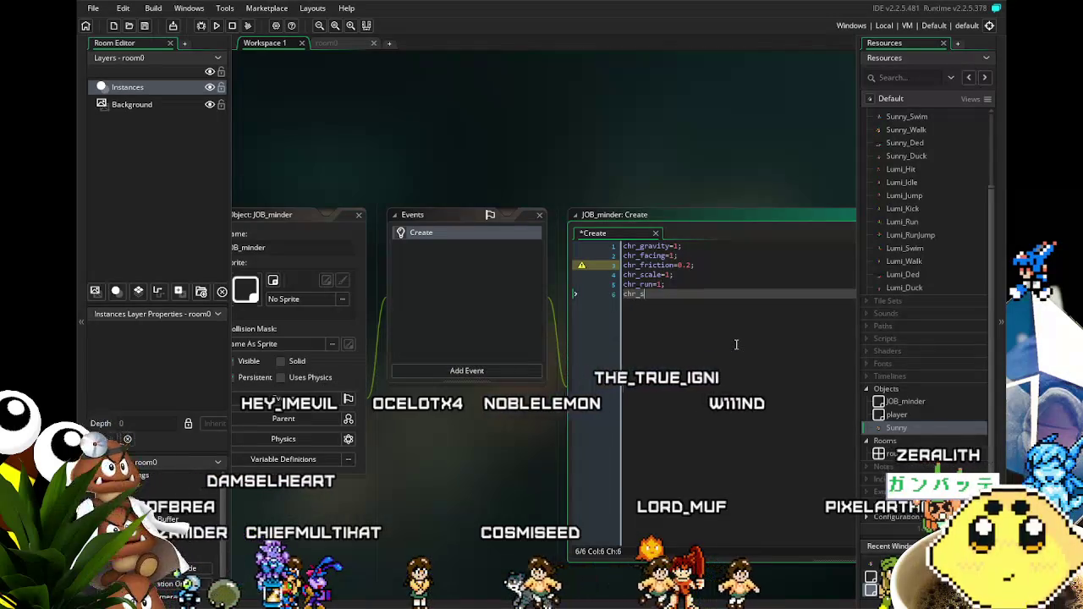
pyautogui.press('BackSpace')
pyautogui.write('jump')
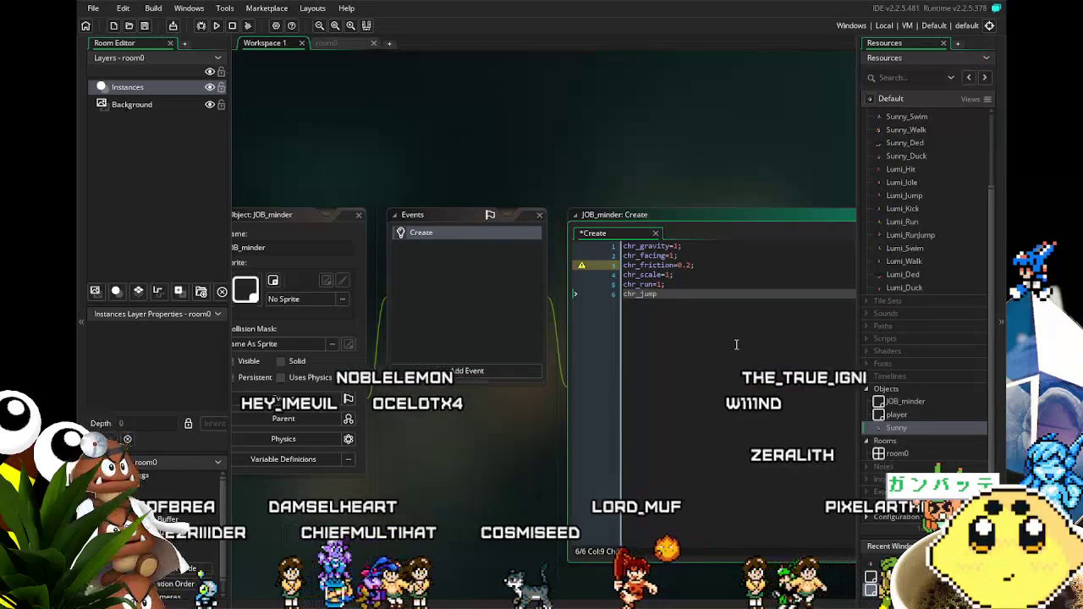
pyautogui.write('=')
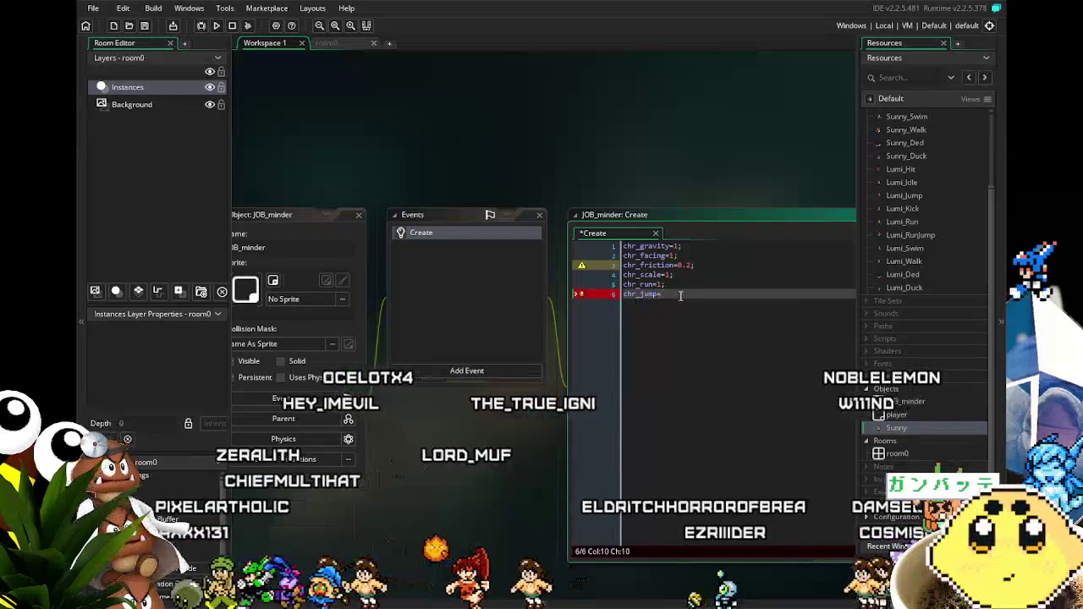
pyautogui.press('Up')
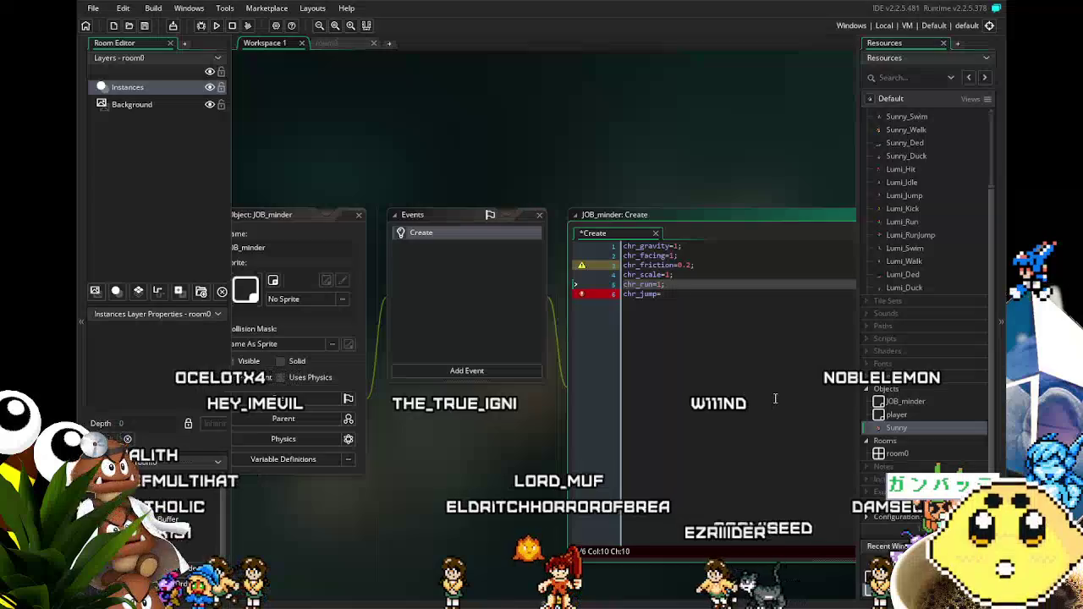
pyautogui.write('2')
pyautogui.click(706, 293)
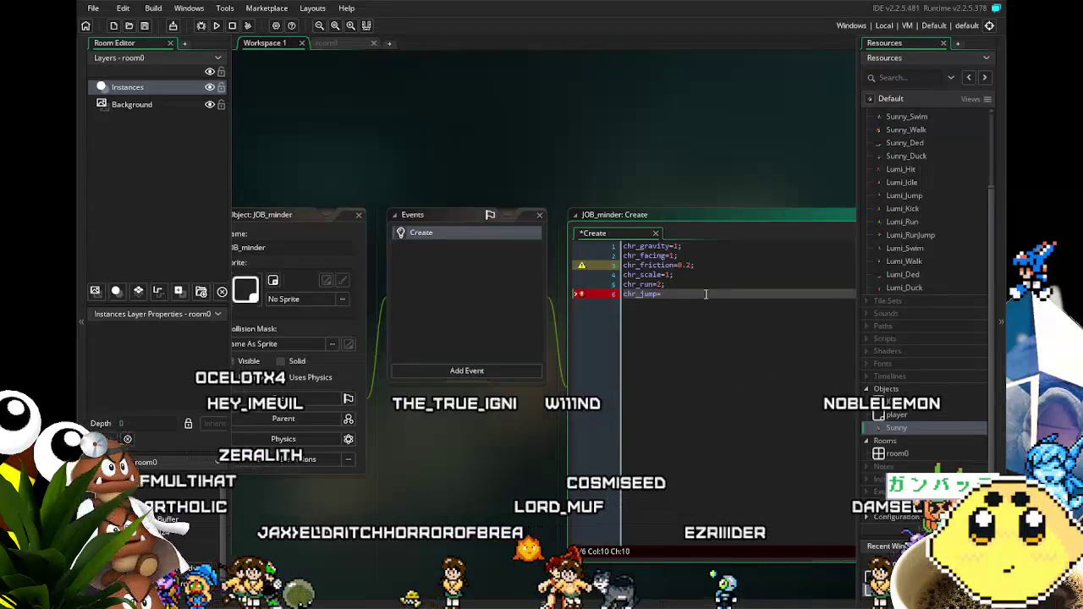
pyautogui.write('8;')
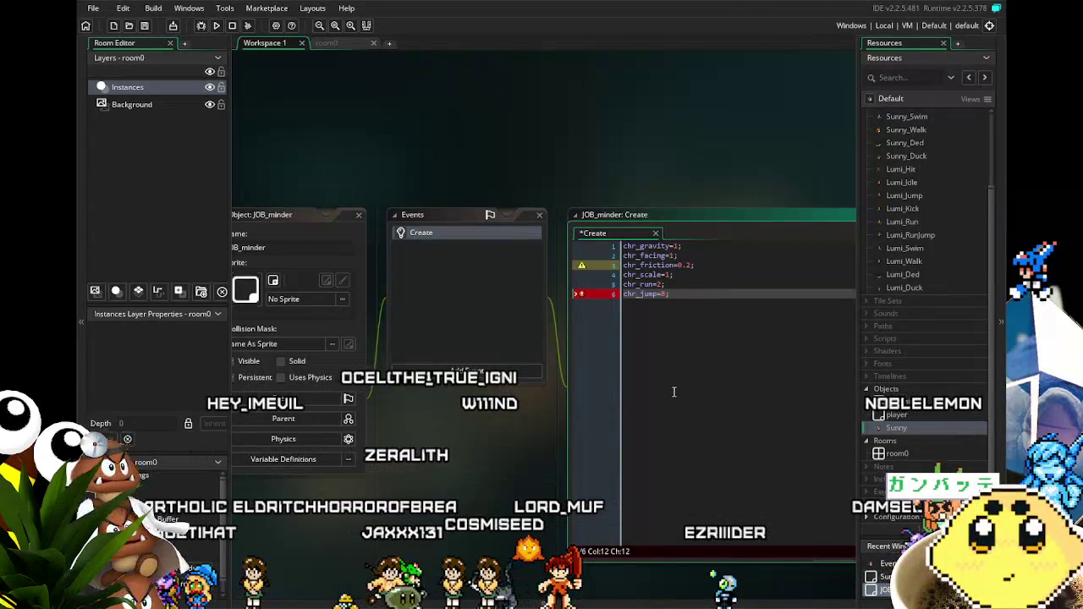
pyautogui.hotkey('ctrl', 's')
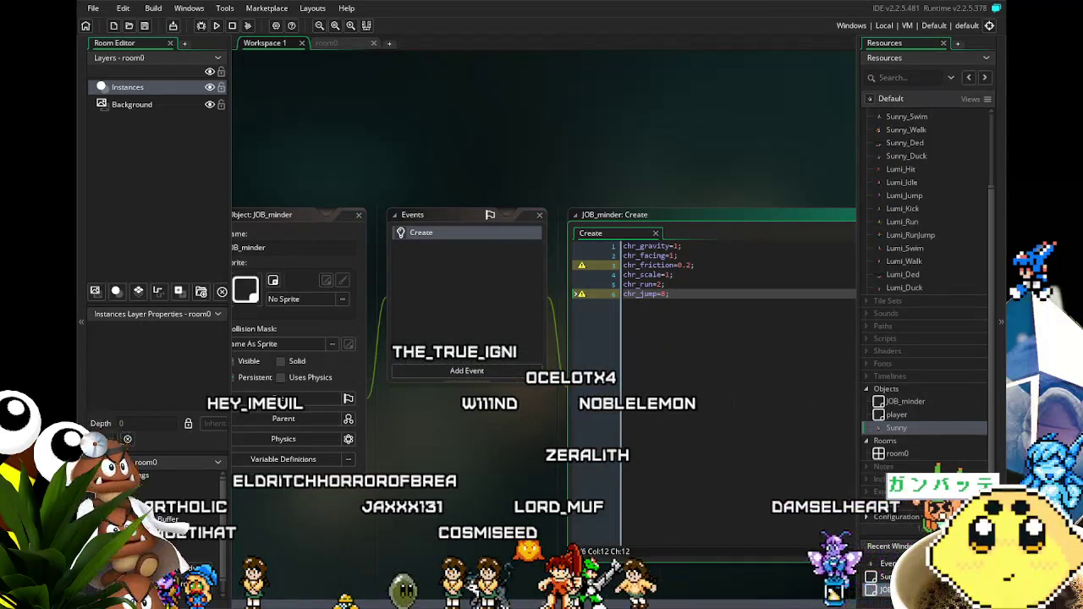
pyautogui.moveTo(490, 487); pyautogui.dragTo(495, 371)
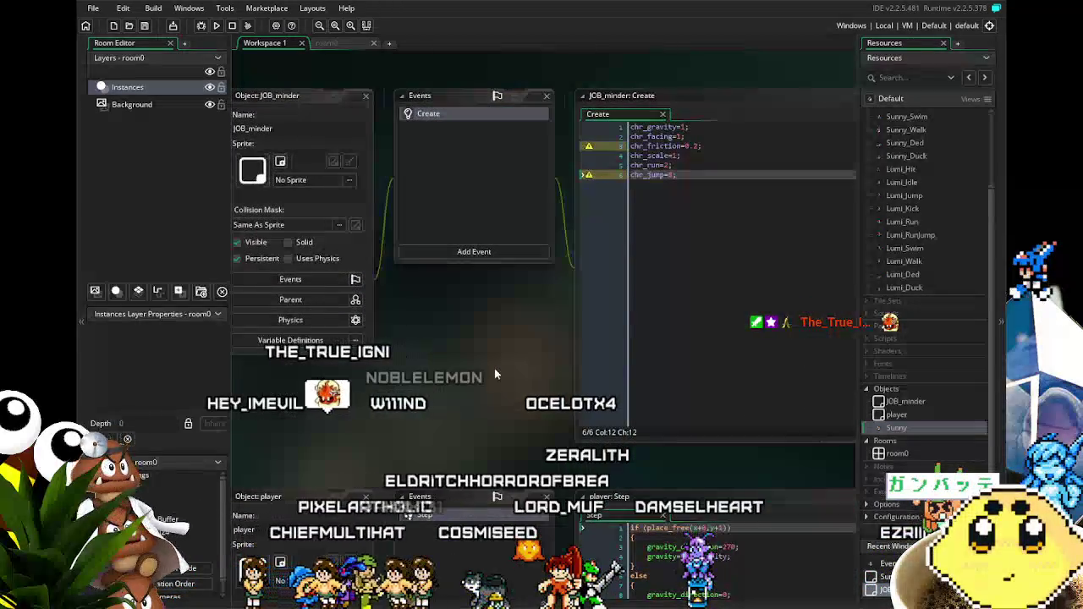
# Step: Bring Sunny's windows back into view and duplicate its Key Down - Left event
pyautogui.scroll(-7, 495, 368)
pyautogui.moveTo(502, 498); pyautogui.dragTo(510, 430)
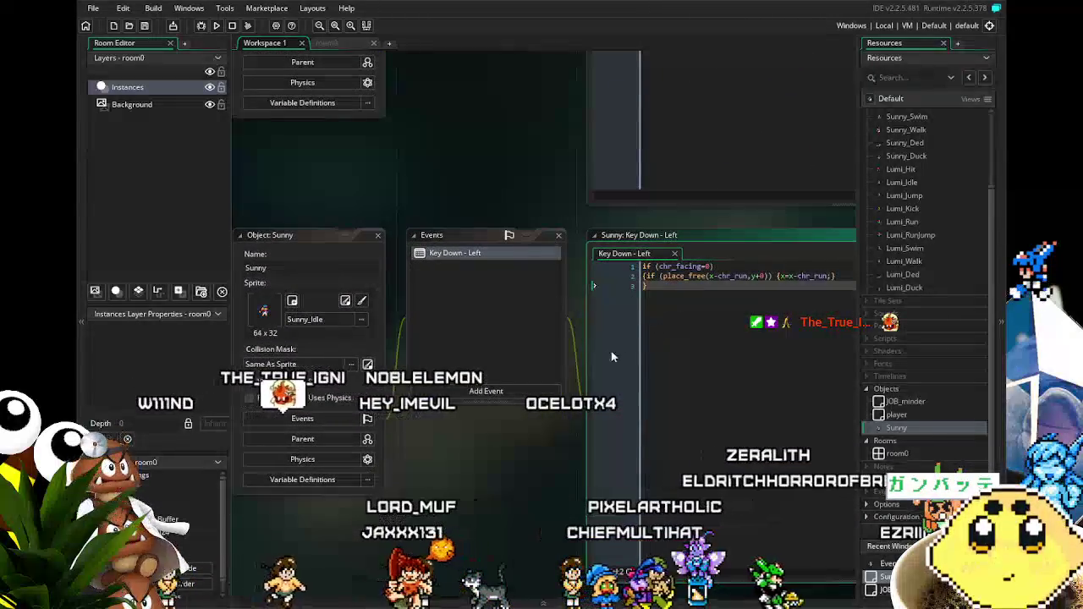
pyautogui.moveTo(460, 493); pyautogui.dragTo(420, 470)
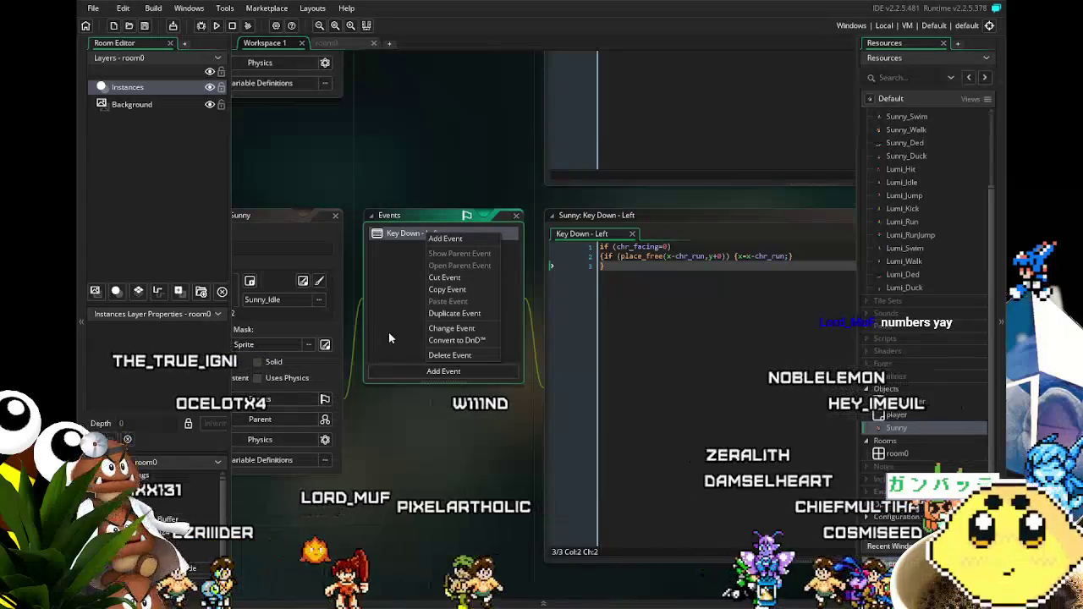
pyautogui.click(468, 316)
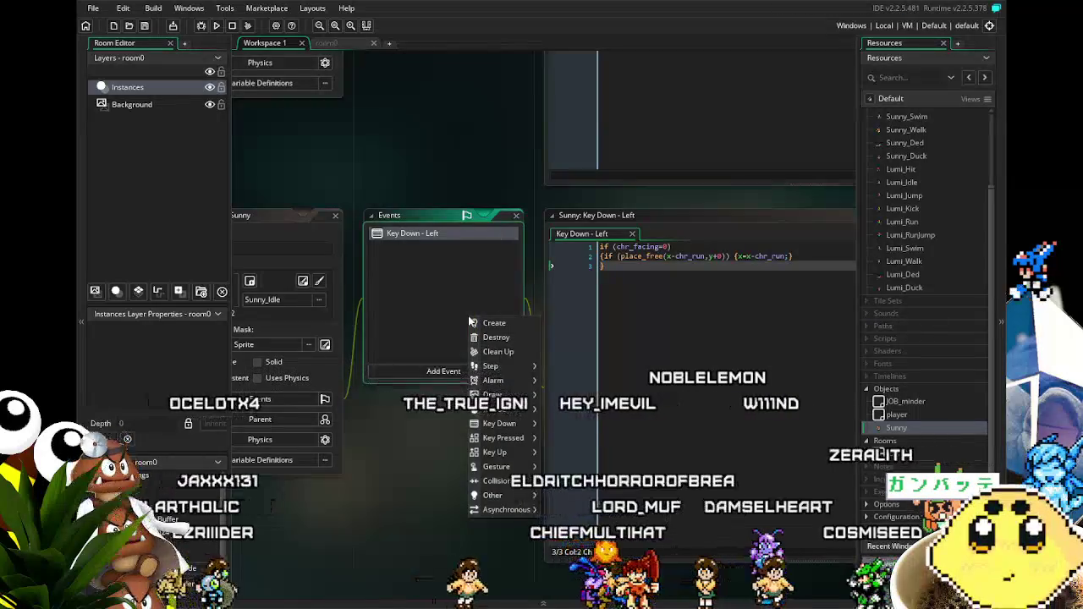
# Step: Make the duplicate a Key Down - Right event and change chr_facing to 1
pyautogui.moveTo(495, 379)
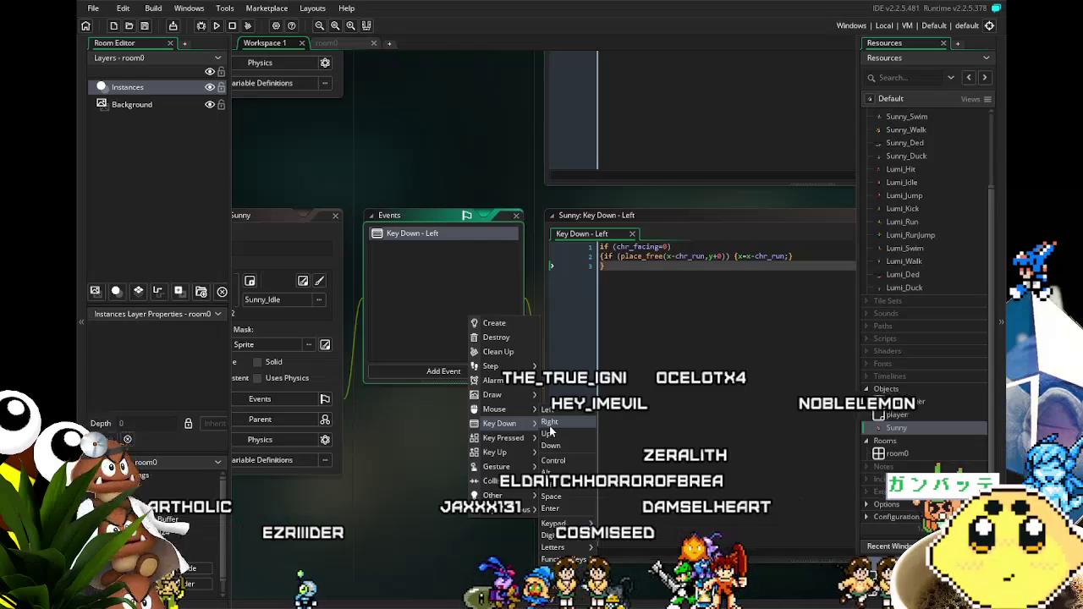
pyautogui.click(549, 426)
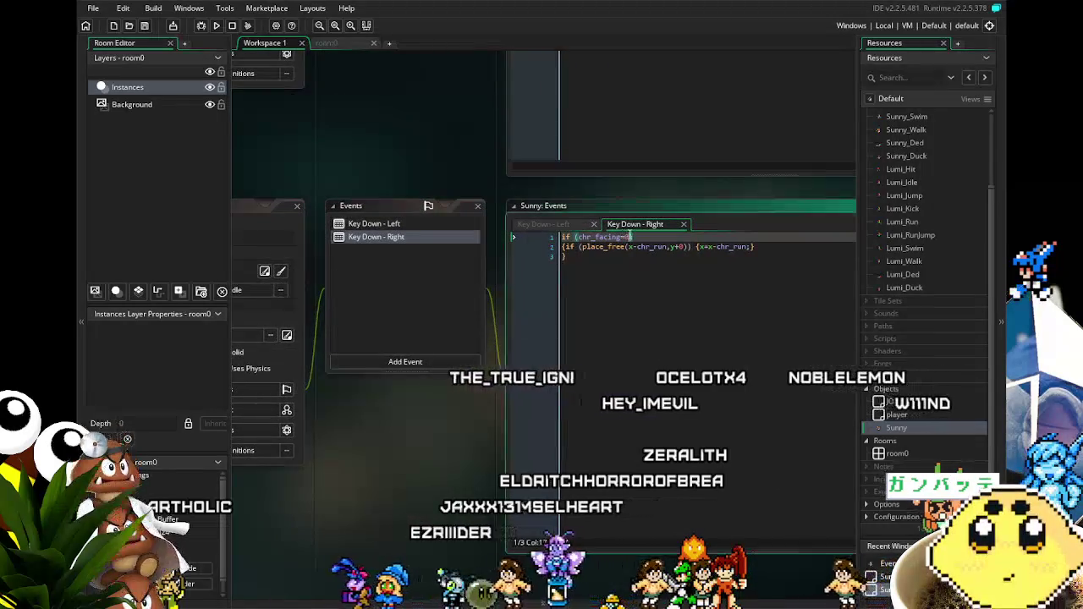
pyautogui.press('BackSpace')
pyautogui.press('BackSpace')
pyautogui.write('1')
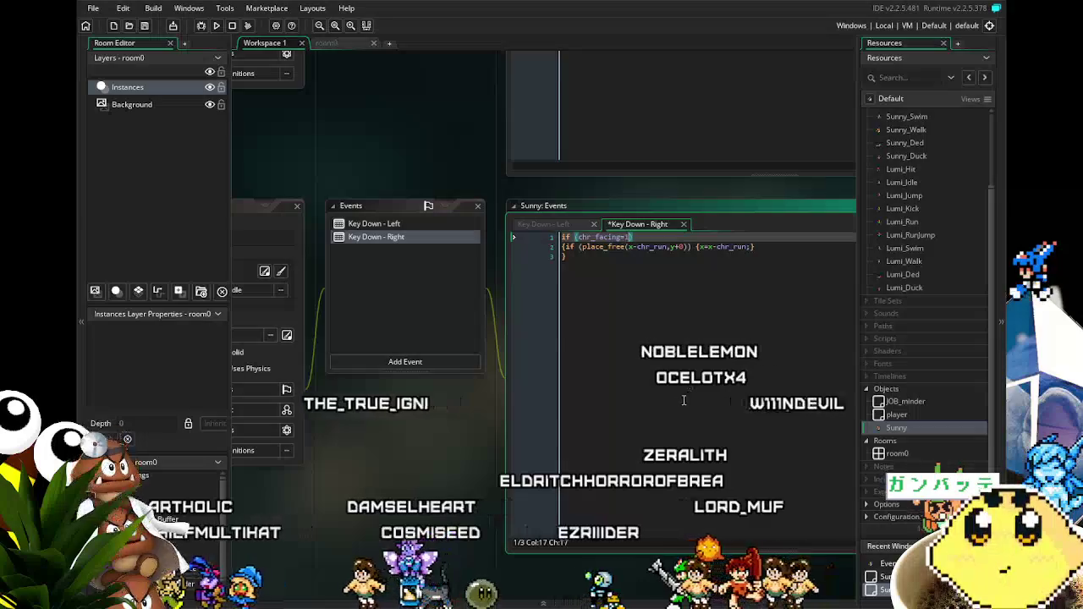
# Step: Edit the line 2 movement check so it uses x+chr_run instead of x-chr_run
pyautogui.moveTo(432, 449); pyautogui.dragTo(404, 447)
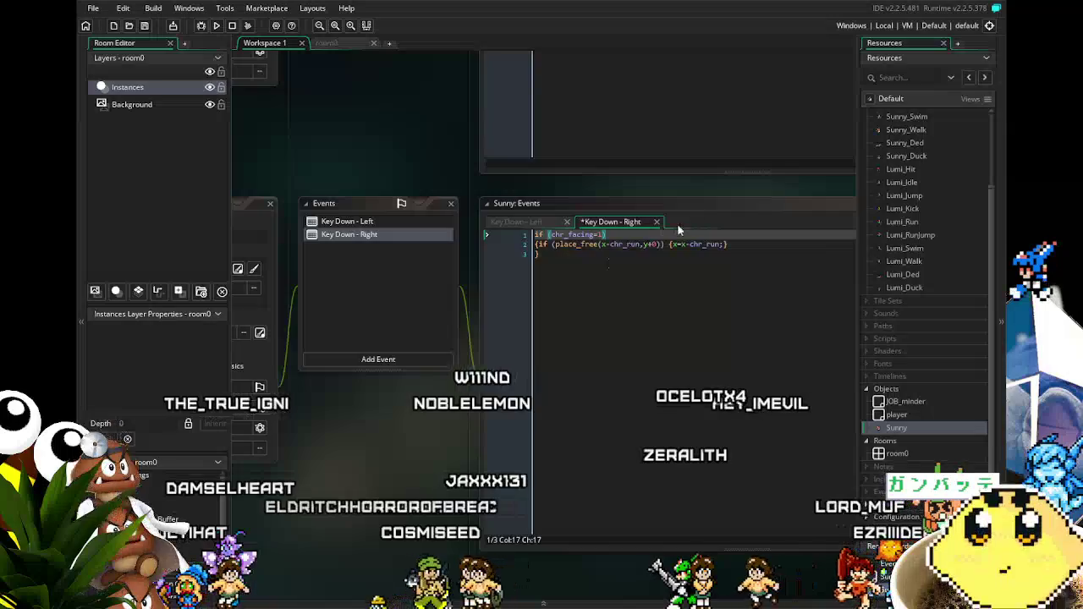
pyautogui.click(612, 244)
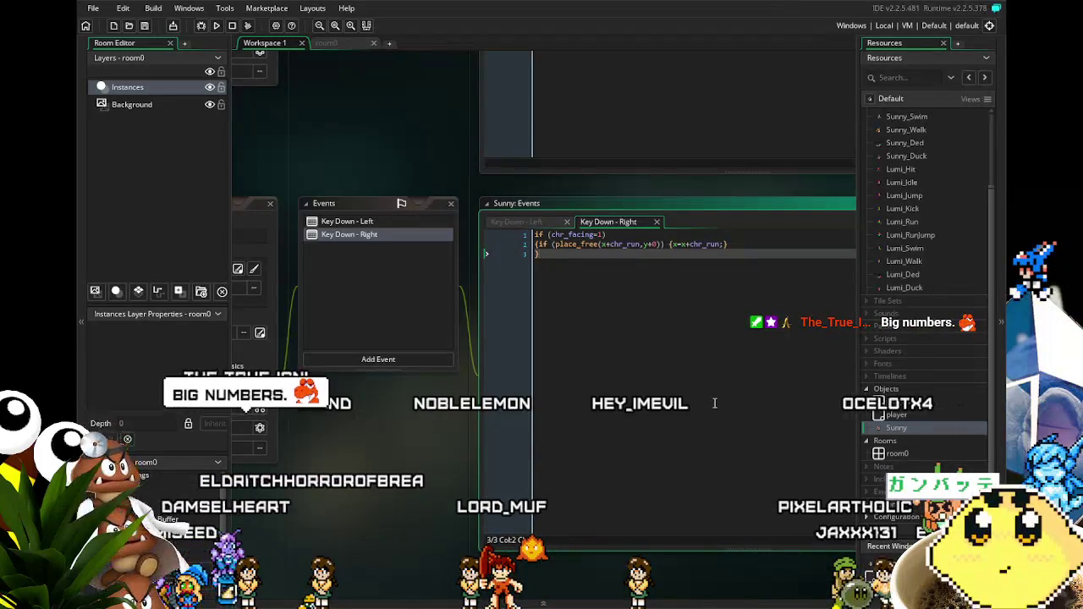
pyautogui.scroll(-2, 529, 186)
pyautogui.moveTo(696, 184); pyautogui.dragTo(596, 184)
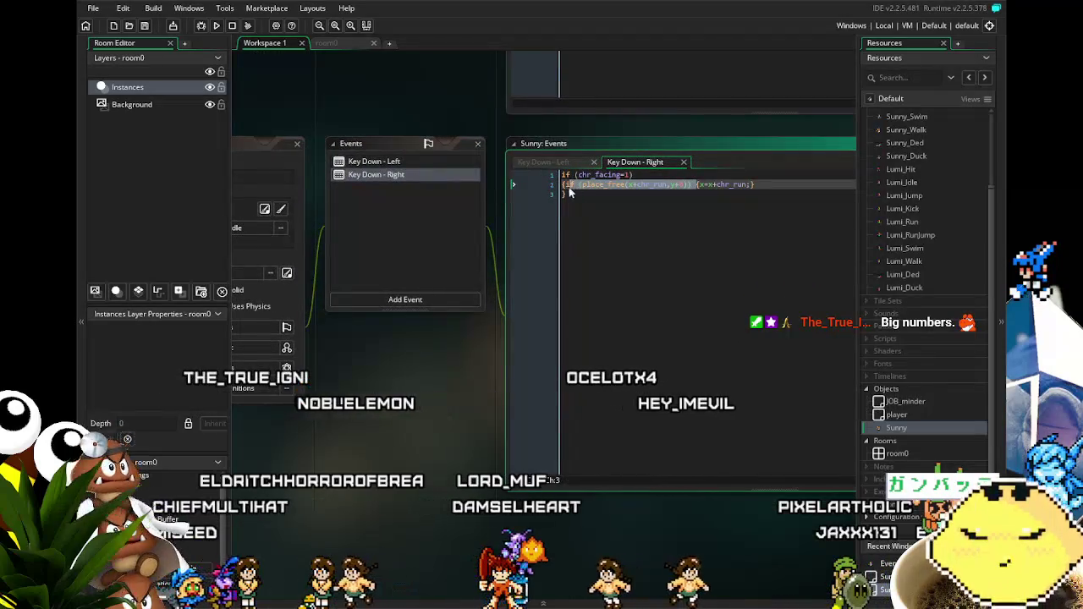
pyautogui.click(638, 277)
pyautogui.scroll(2, 592, 287)
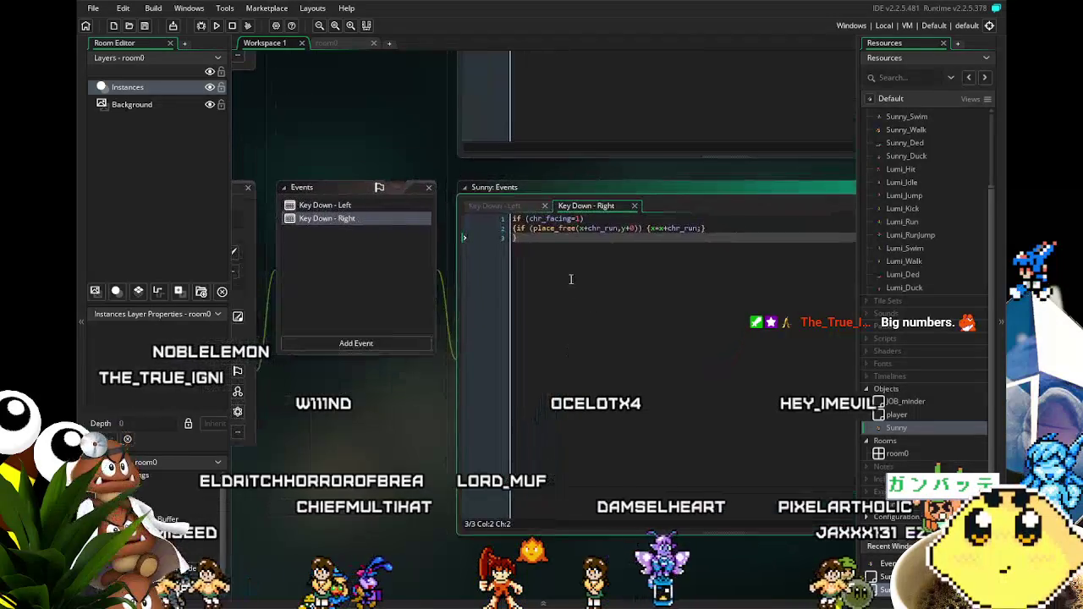
pyautogui.scroll(-1, 593, 339)
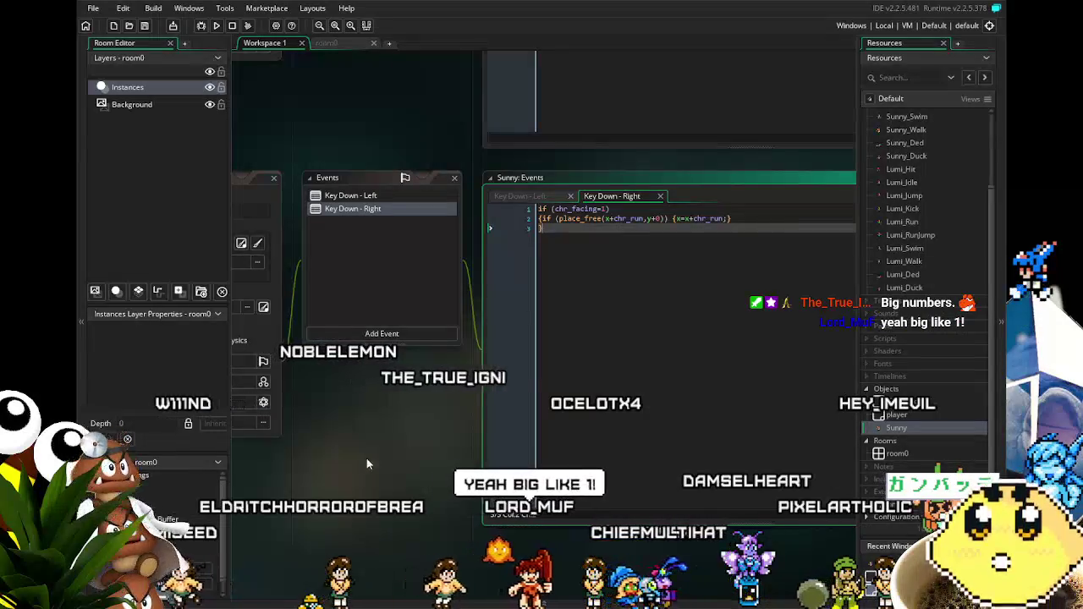
pyautogui.moveTo(358, 463); pyautogui.dragTo(460, 460)
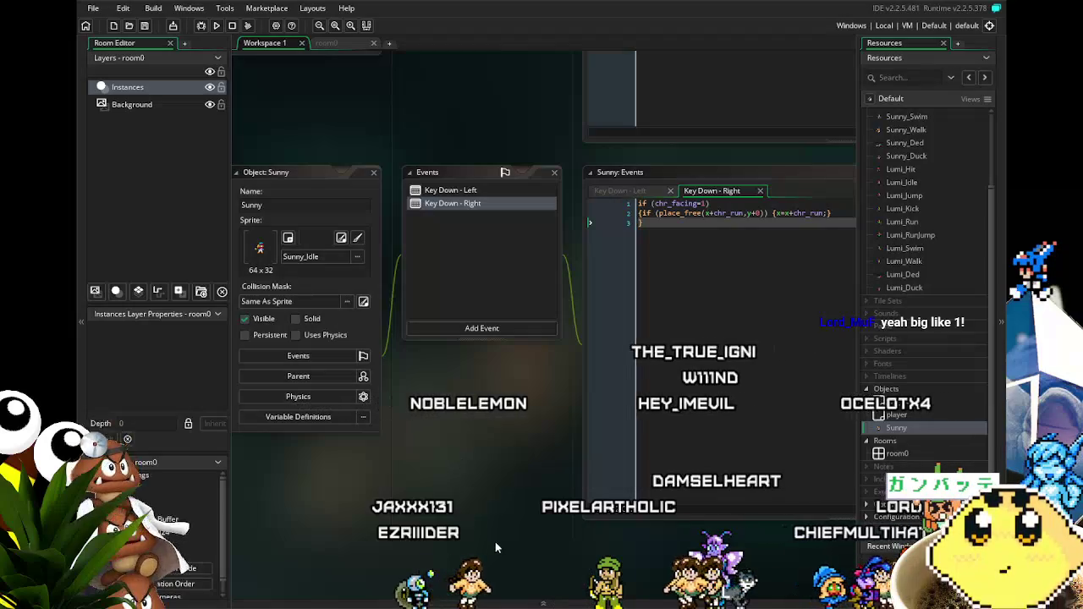
pyautogui.click(450, 190)
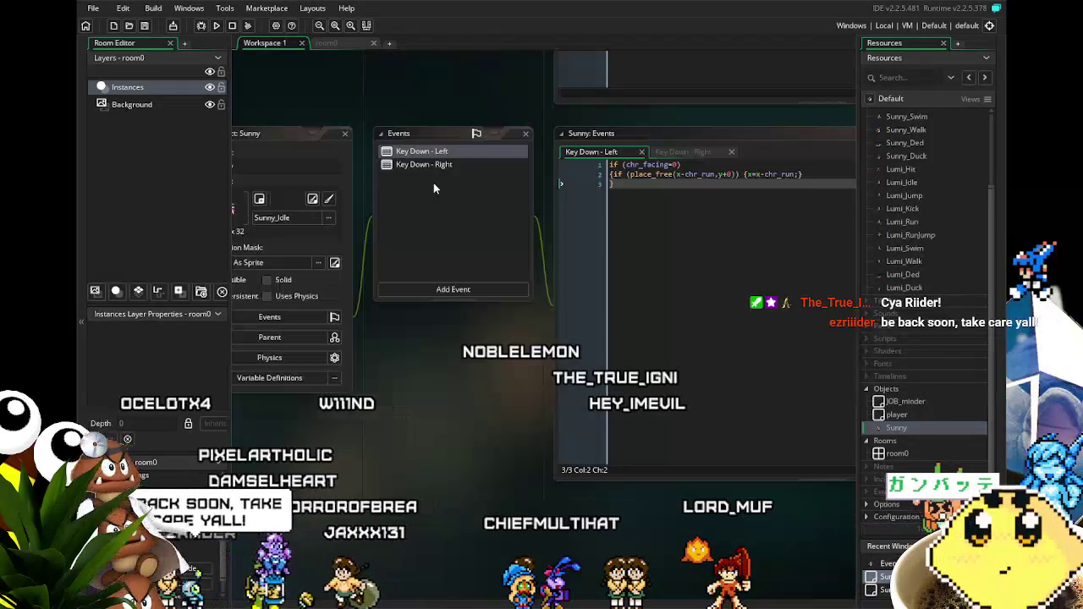
pyautogui.click(444, 167)
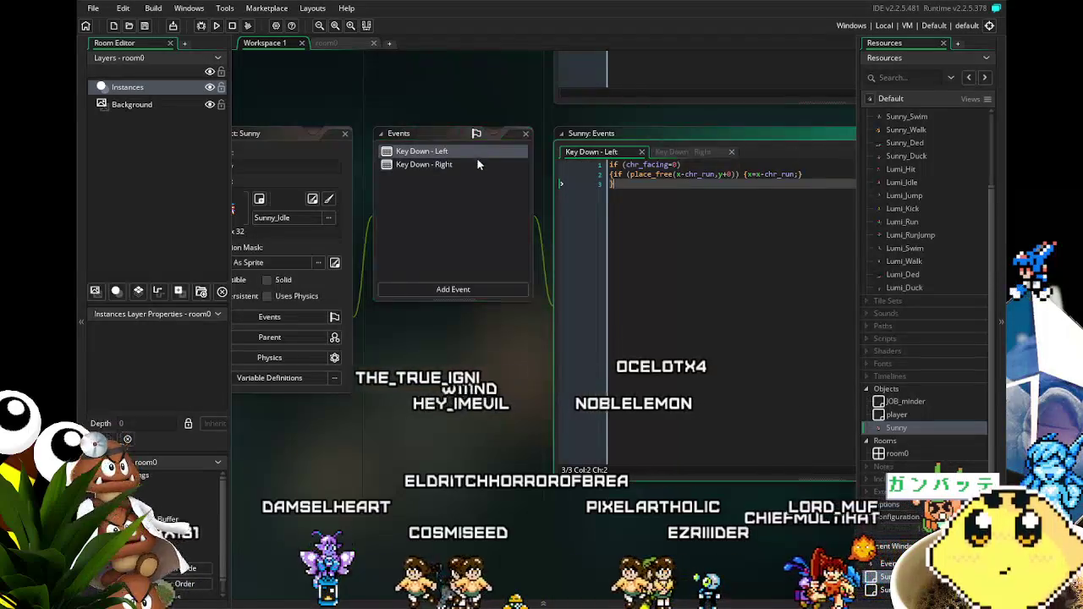
pyautogui.moveTo(464, 312); pyautogui.dragTo(433, 305)
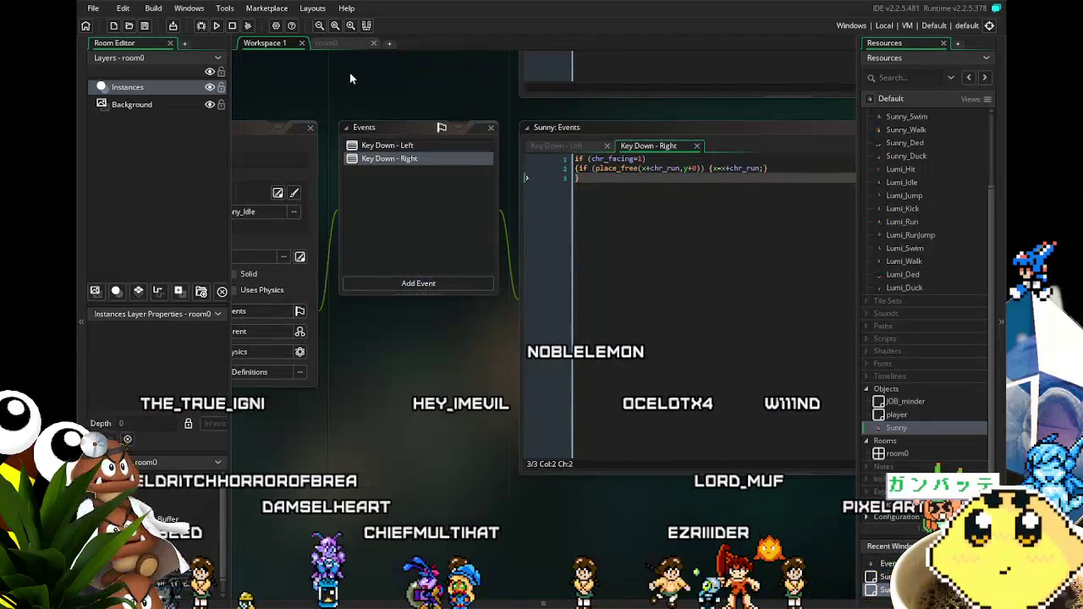
pyautogui.click(398, 288)
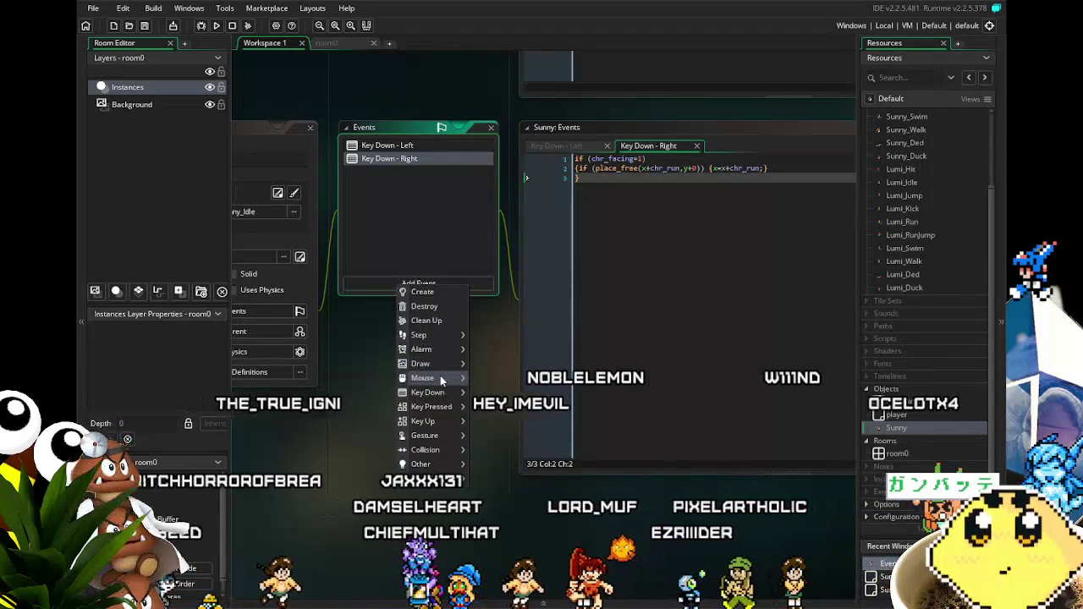
# Step: Add a Key Down > Down event to Sunny and delete its default comment lines
pyautogui.moveTo(440, 393)
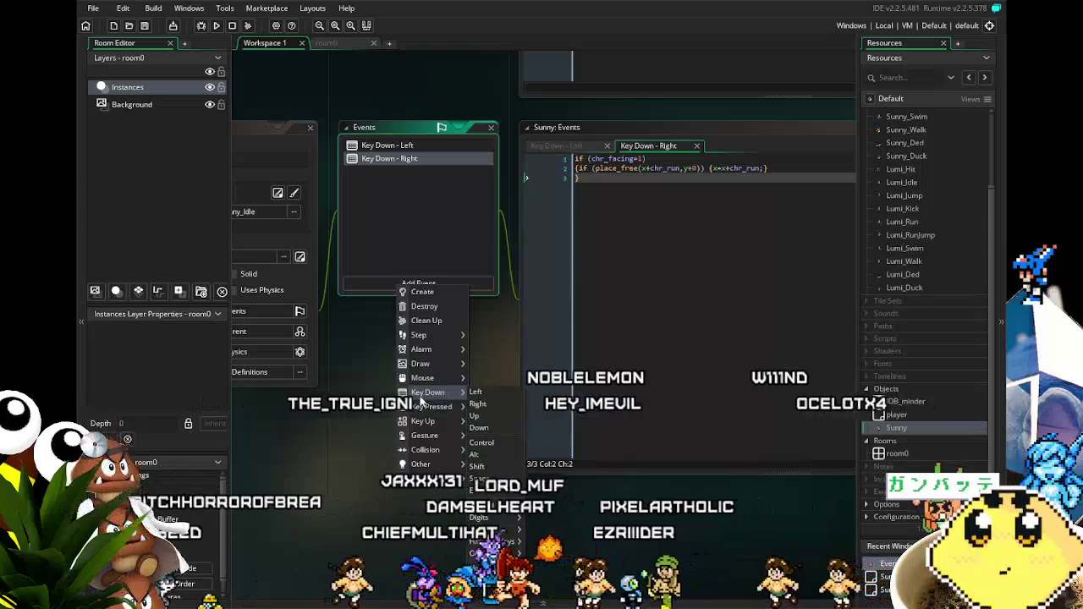
pyautogui.click(495, 427)
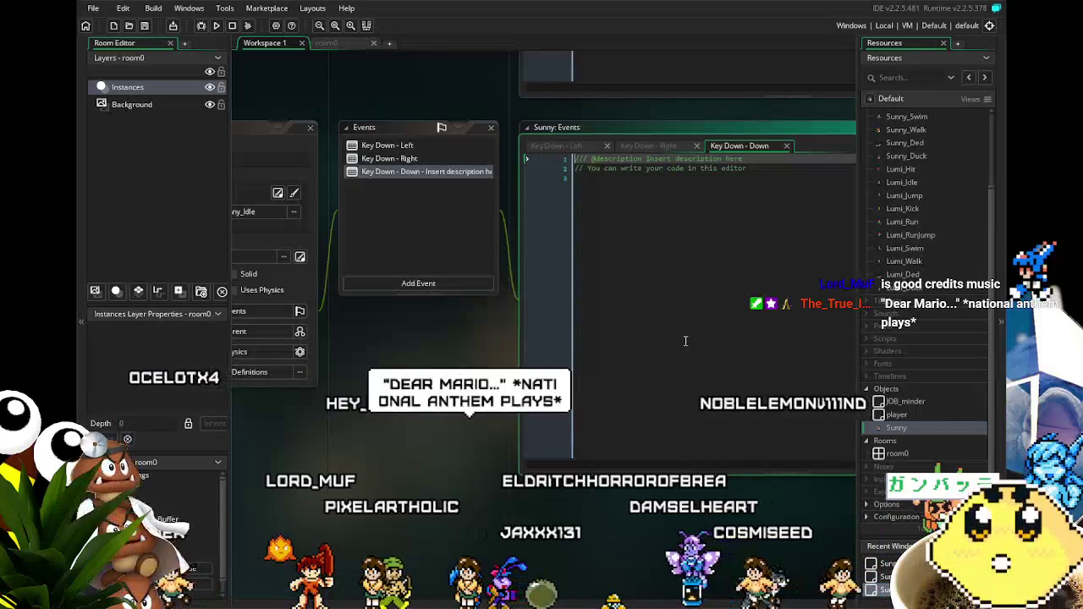
pyautogui.hotkey('ctrl', 'a')
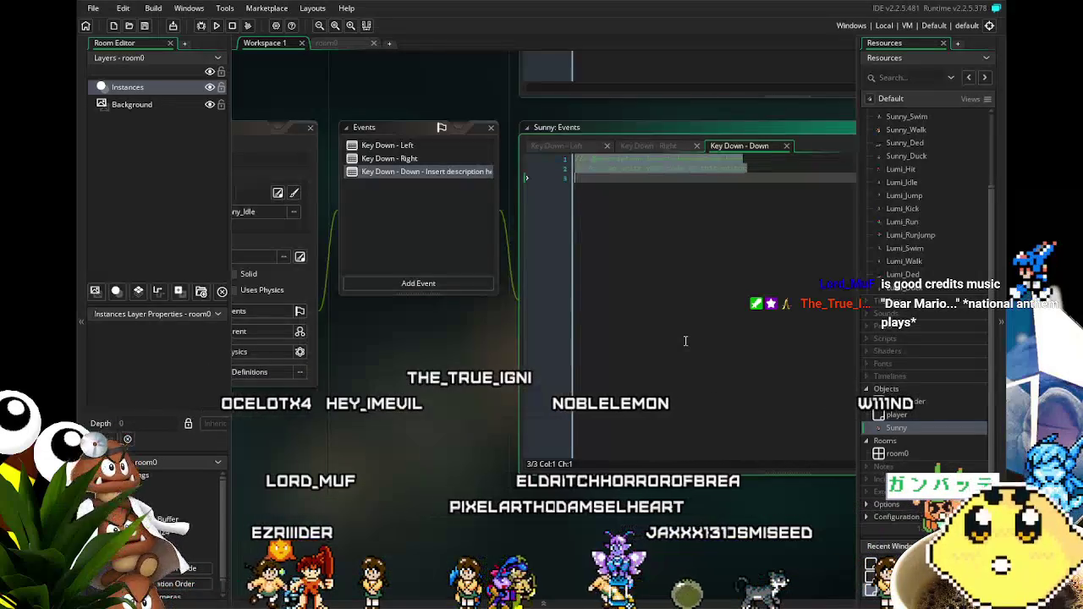
pyautogui.press('BackSpace')
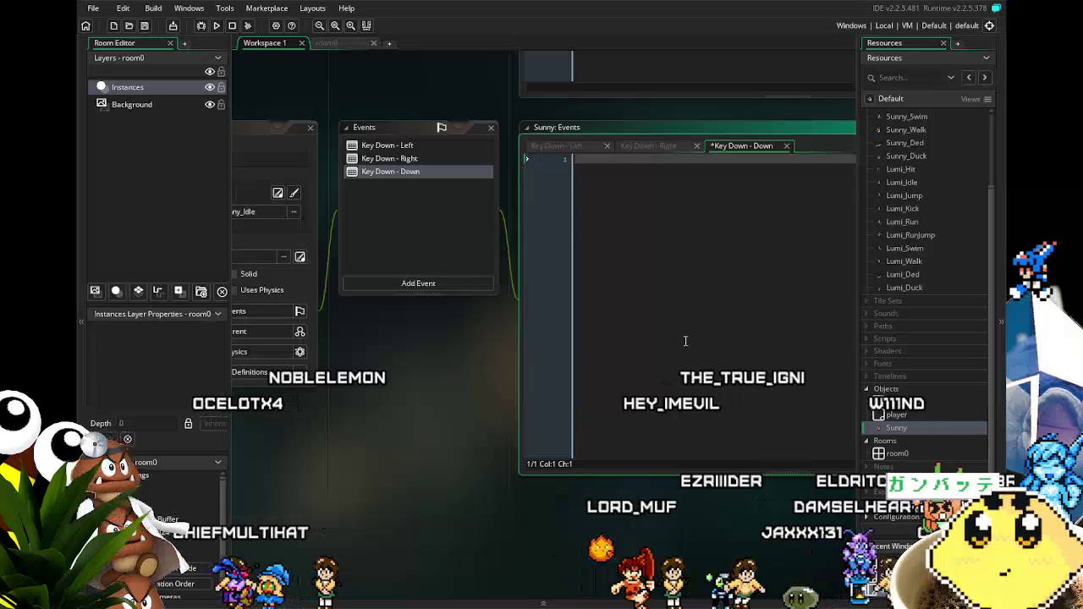
pyautogui.moveTo(478, 352); pyautogui.dragTo(469, 355)
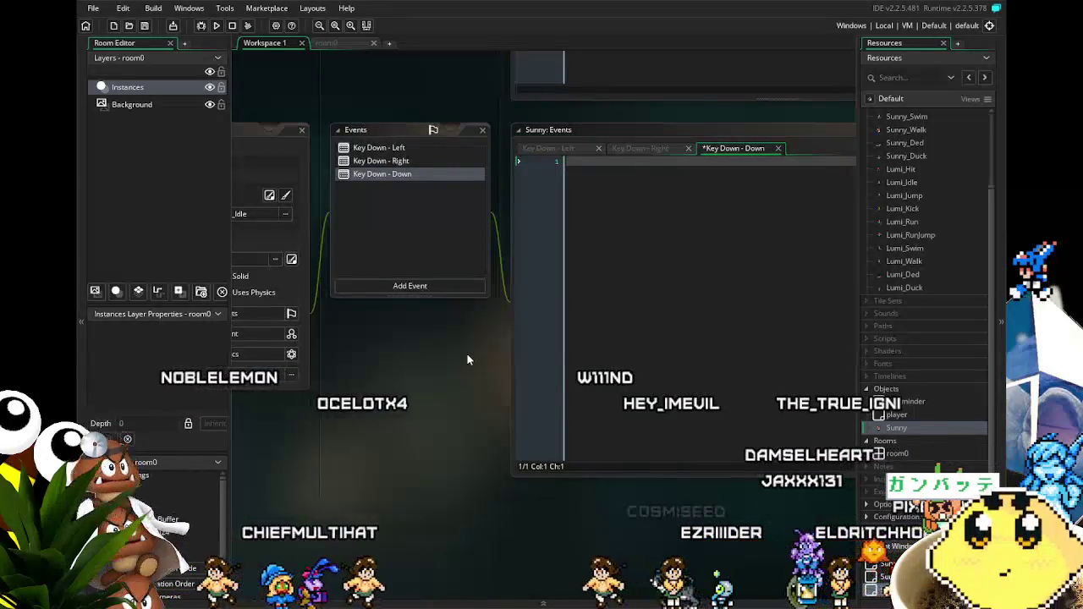
# Step: Shift the workspace and view the Key Down - Right code for reference
pyautogui.moveTo(435, 417); pyautogui.dragTo(419, 423)
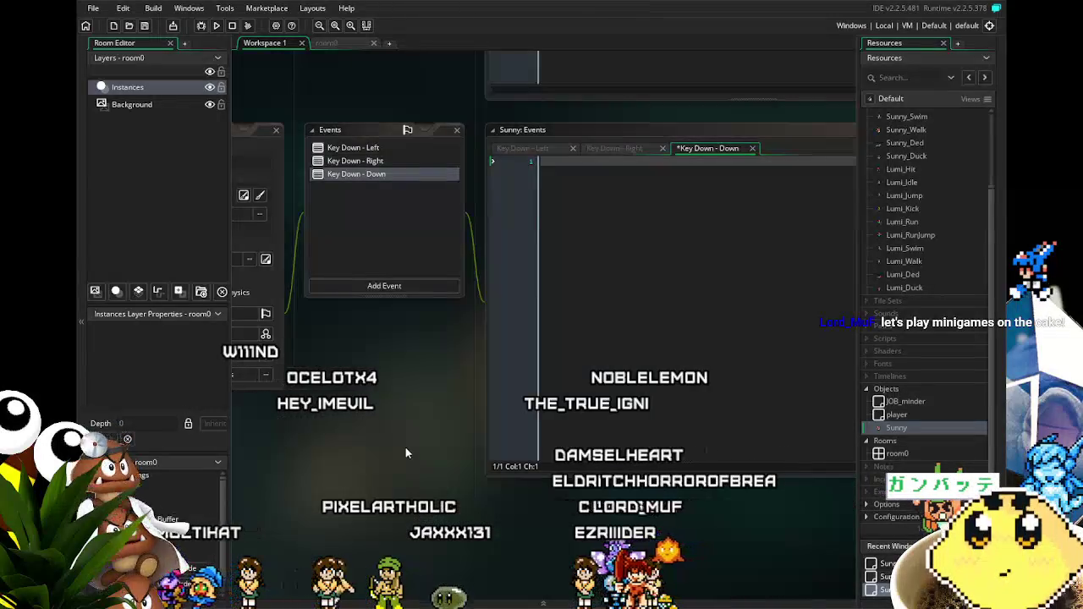
pyautogui.click(377, 161)
pyautogui.write('if !(sprite')
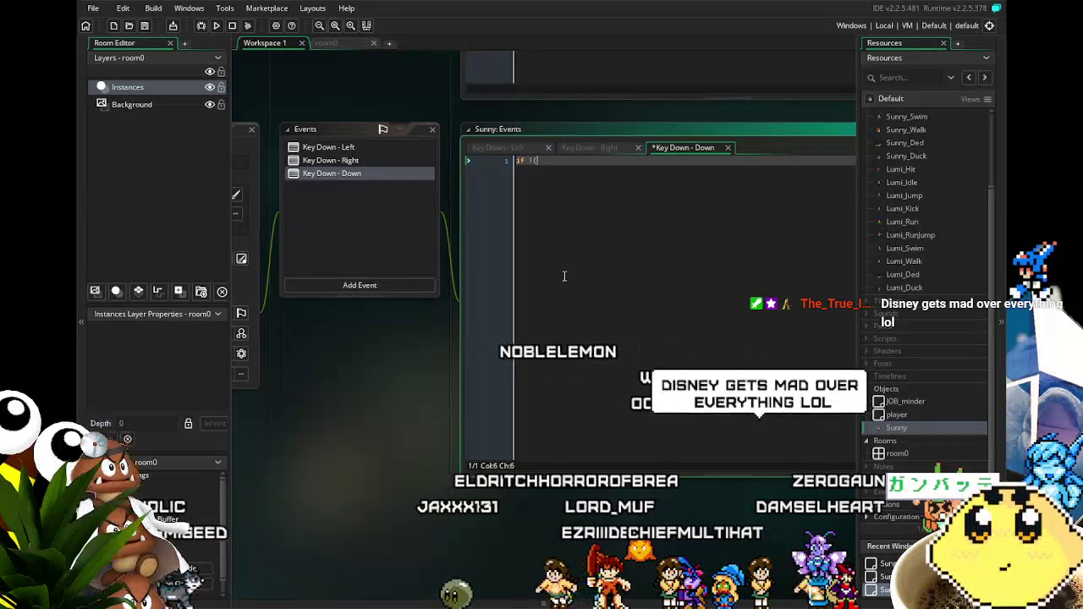
# Step: Complete the Down event code as 'if !(sprite_index=Sunny_Duck) {sprite_index=Sunny_Duck;}' and save it
pyautogui.write('_index')
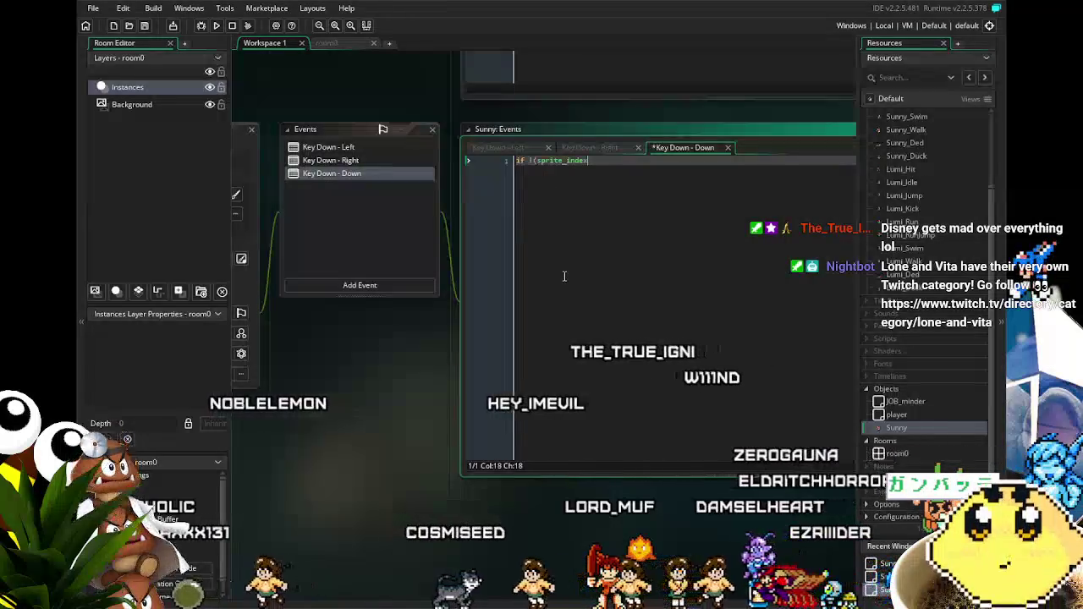
pyautogui.hotkey('ctrl', 'space')
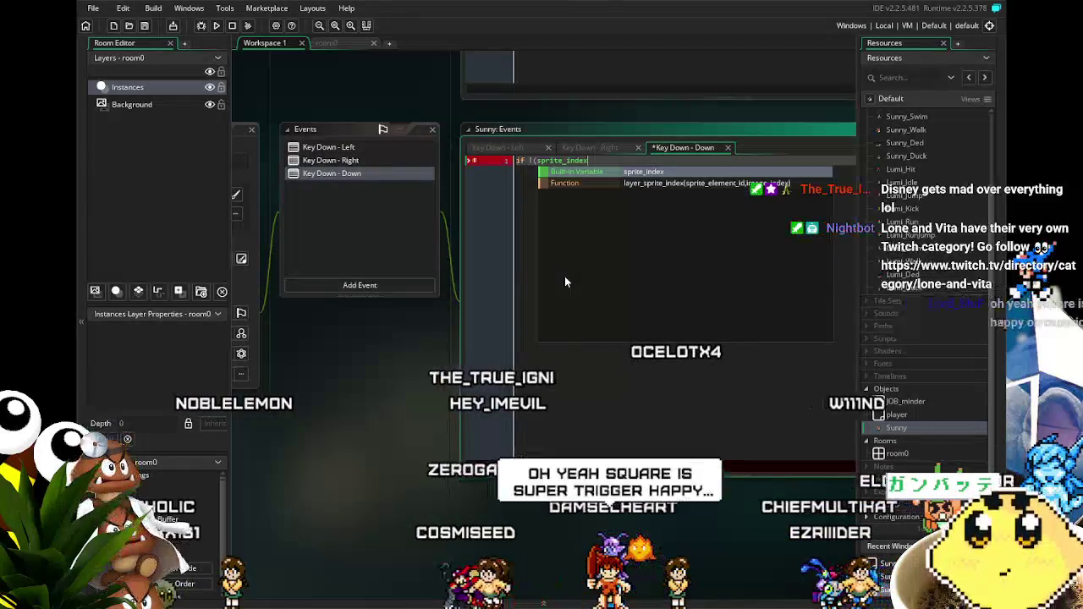
pyautogui.write('=sunny_')
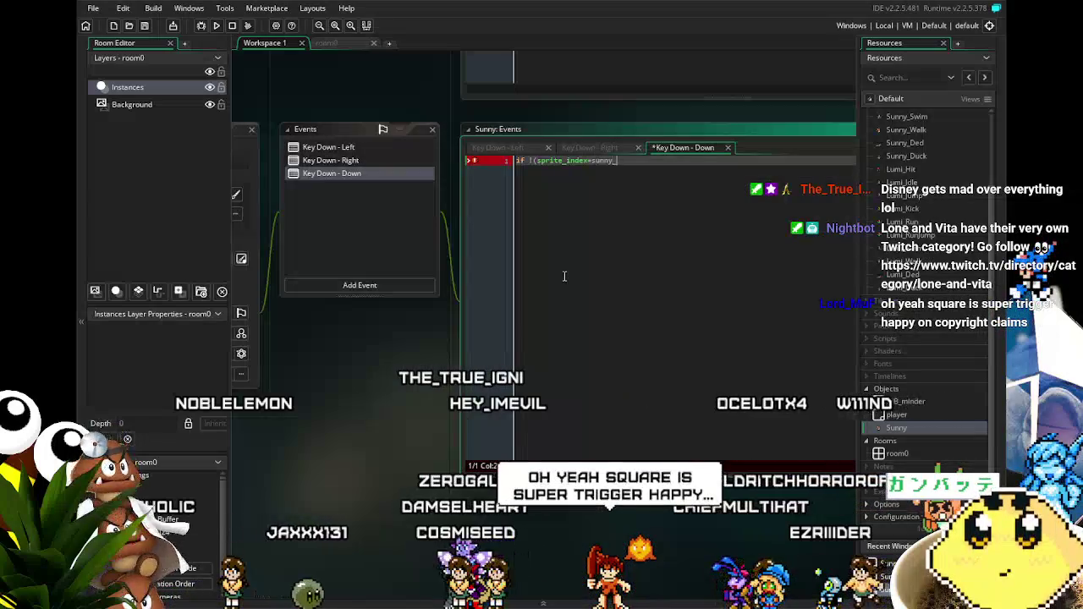
pyautogui.write('duck')
pyautogui.press('Return')
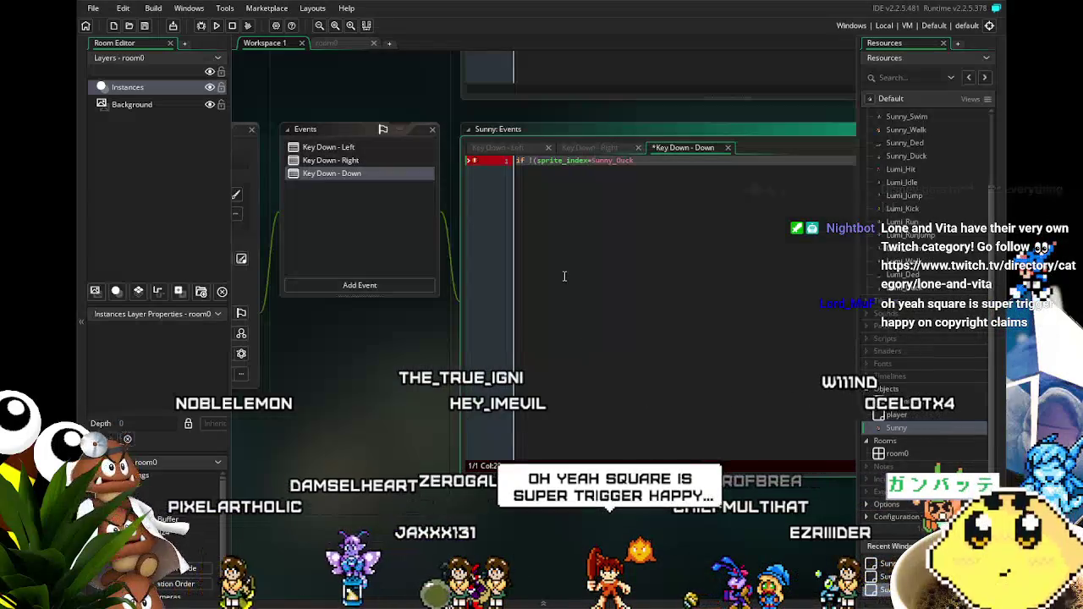
pyautogui.write('{spr')
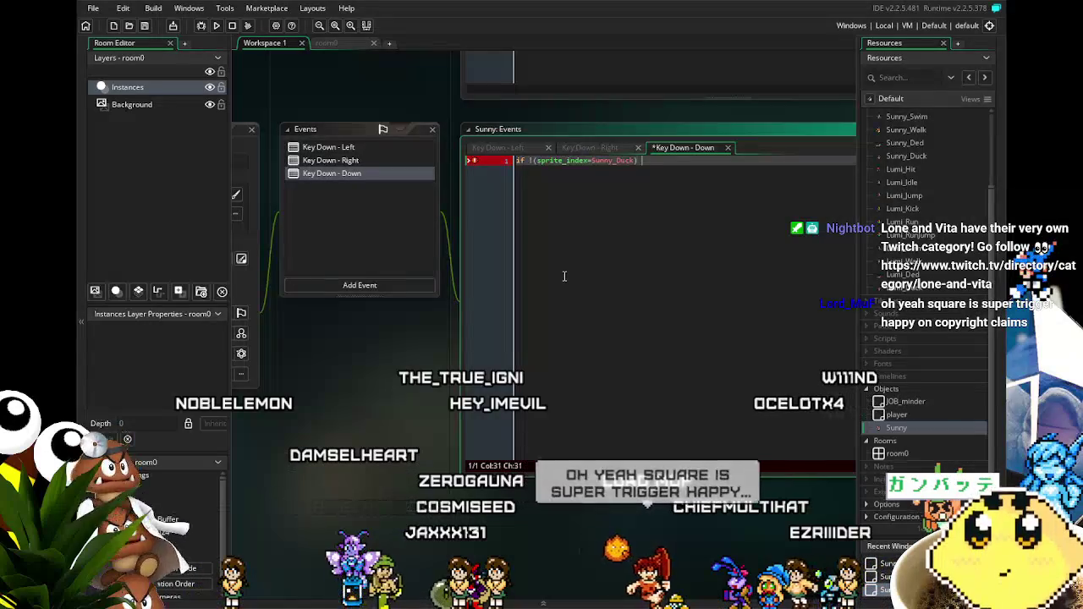
pyautogui.write('ite_index=')
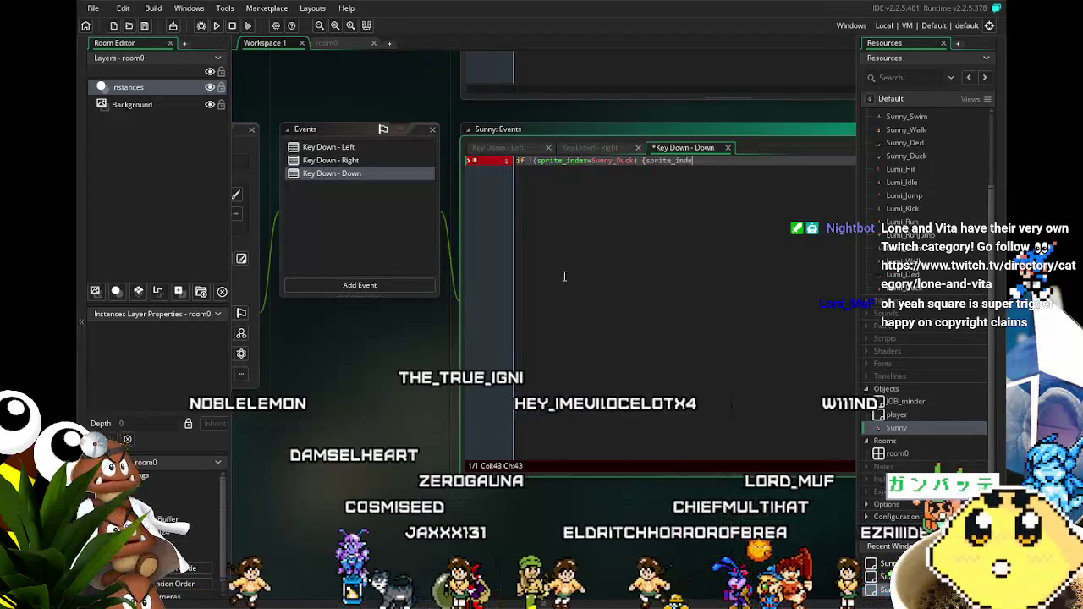
pyautogui.write('Sunny_')
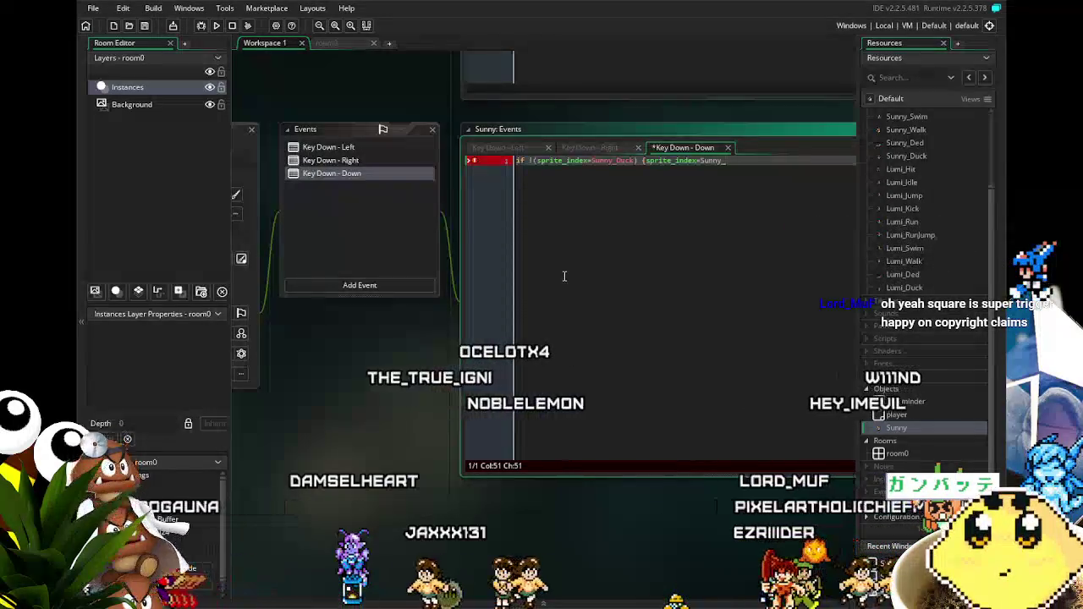
pyautogui.press('Return')
pyautogui.press('BackSpace')
pyautogui.press('BackSpace')
pyautogui.write('uck')
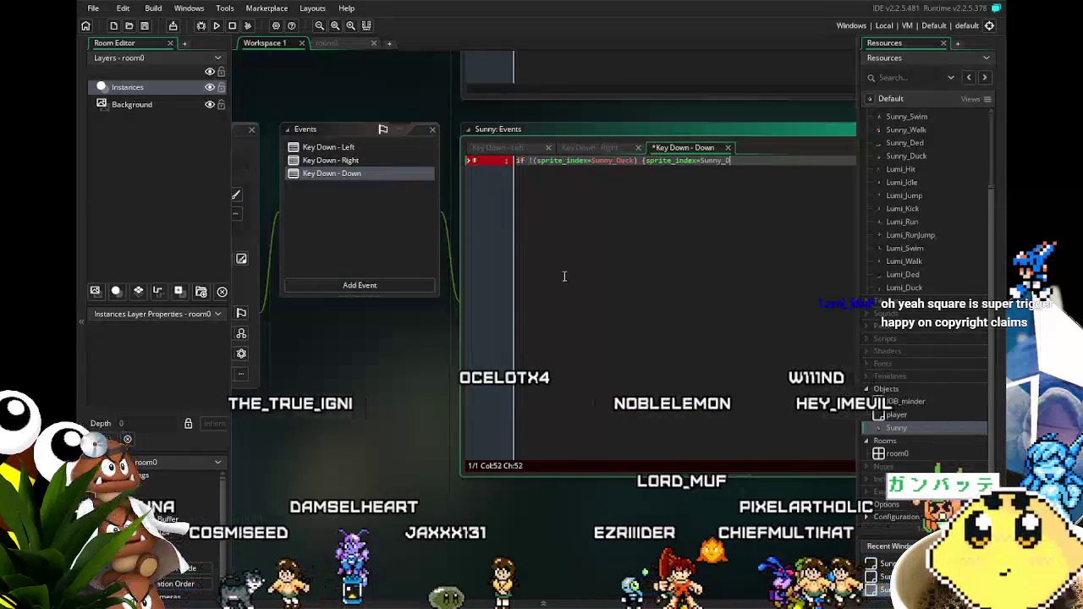
pyautogui.write(';')
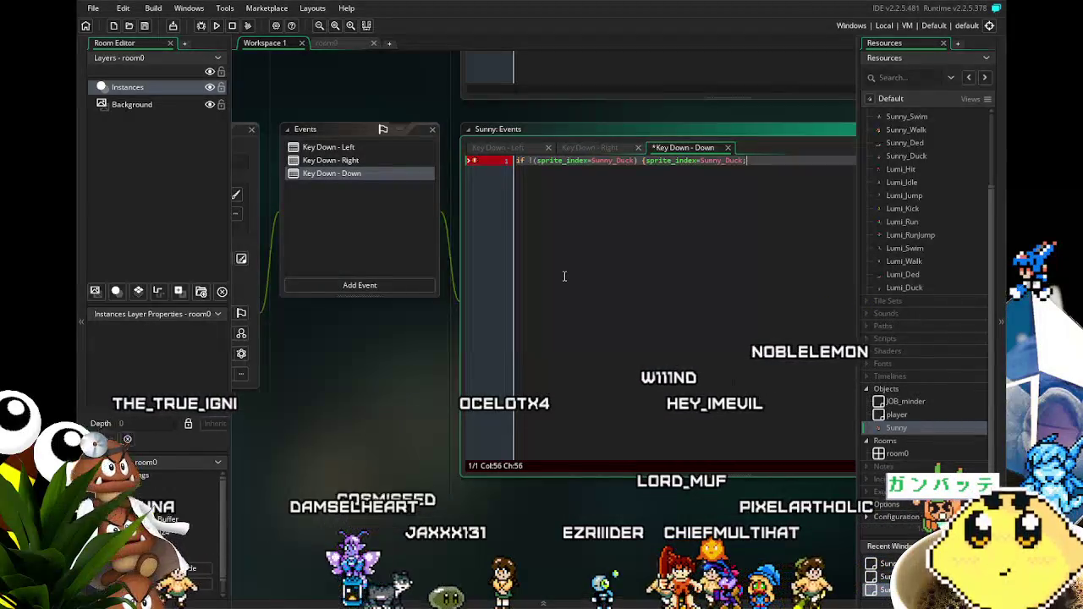
pyautogui.hotkey('ctrl', 's')
pyautogui.click(543, 394)
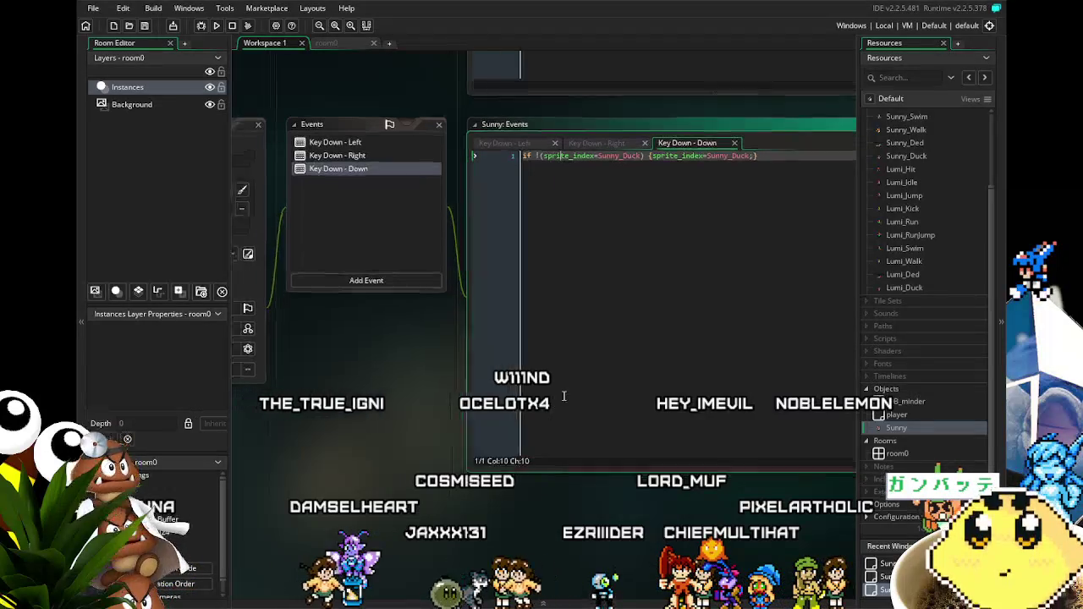
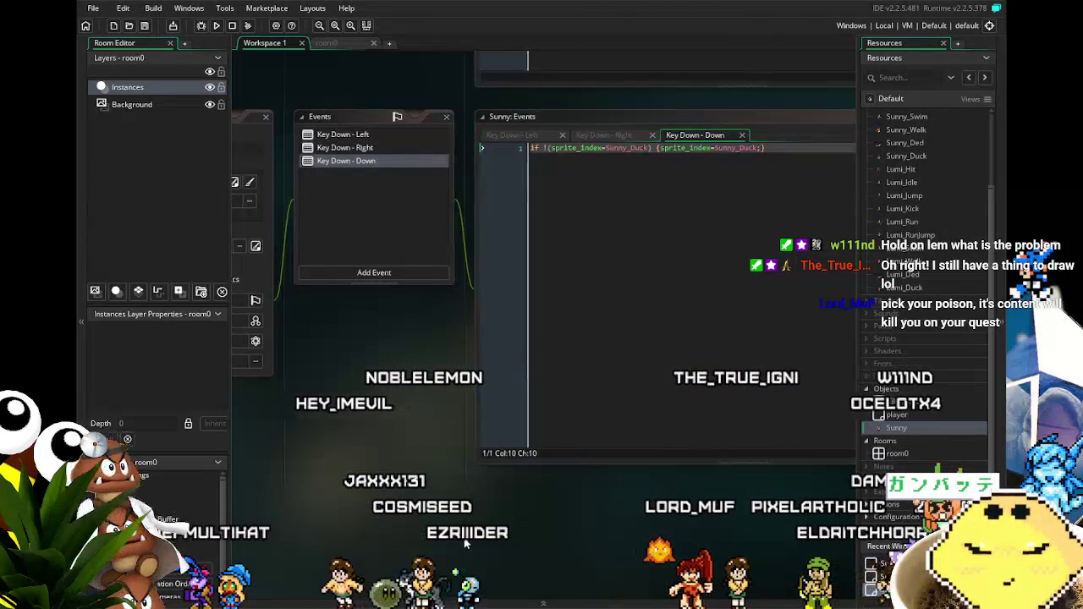
# Step: Look over Sunny's Key Down - Right, Left and Down event code
pyautogui.moveTo(466, 544); pyautogui.dragTo(451, 545)
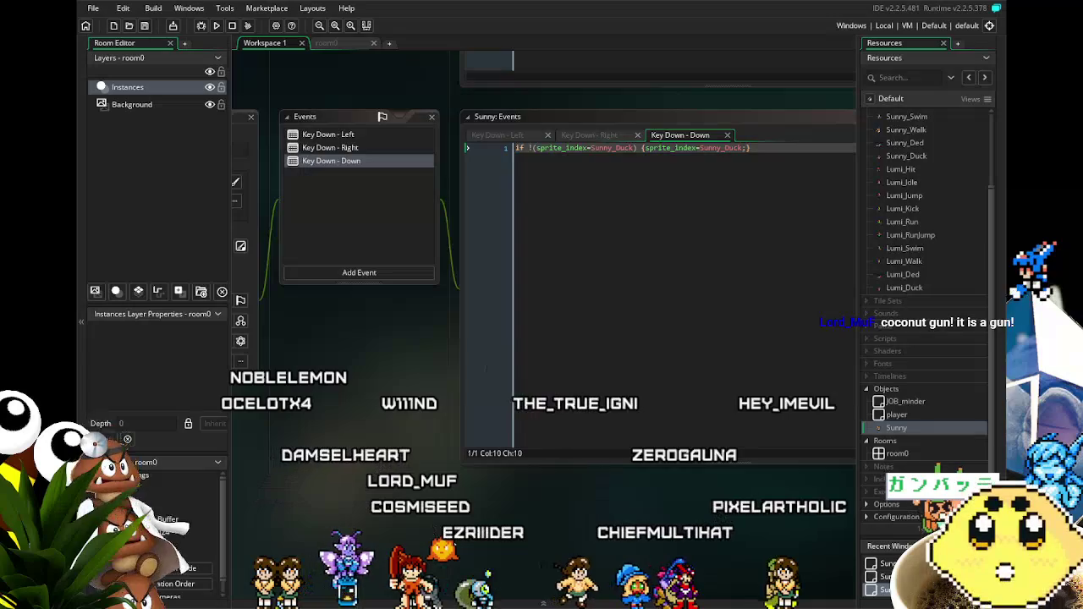
pyautogui.hscroll(-1, 393, 491)
pyautogui.moveTo(393, 491)
pyautogui.mouseDown()
pyautogui.moveTo(481, 469)
pyautogui.moveTo(423, 478)
pyautogui.moveTo(475, 480)
pyautogui.moveTo(462, 491)
pyautogui.mouseUp()
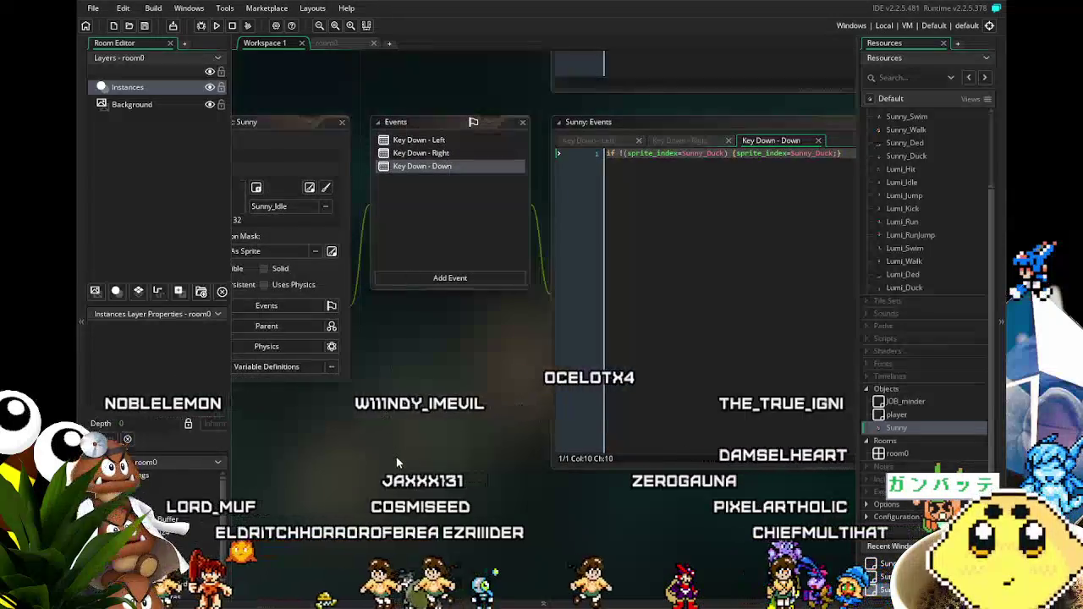
pyautogui.moveTo(440, 153); pyautogui.dragTo(410, 157)
pyautogui.click(410, 156)
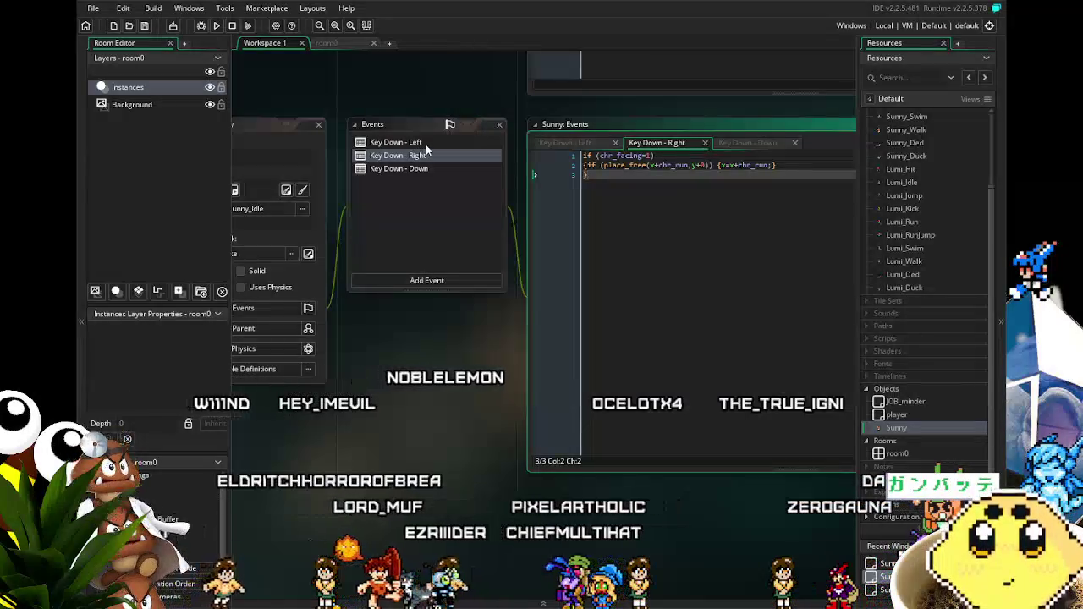
pyautogui.click(398, 142)
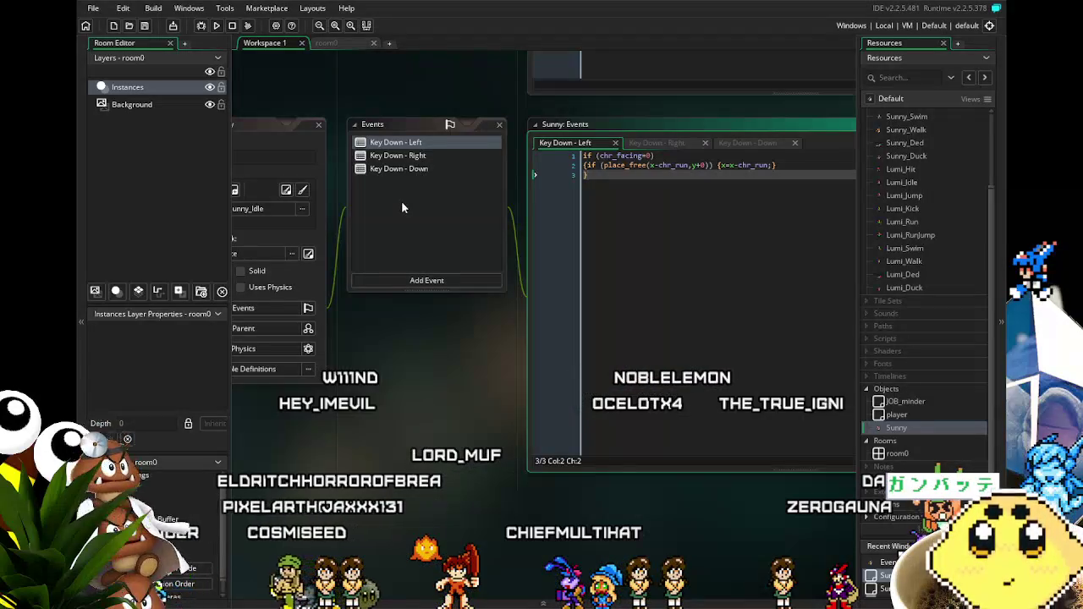
pyautogui.click(422, 169)
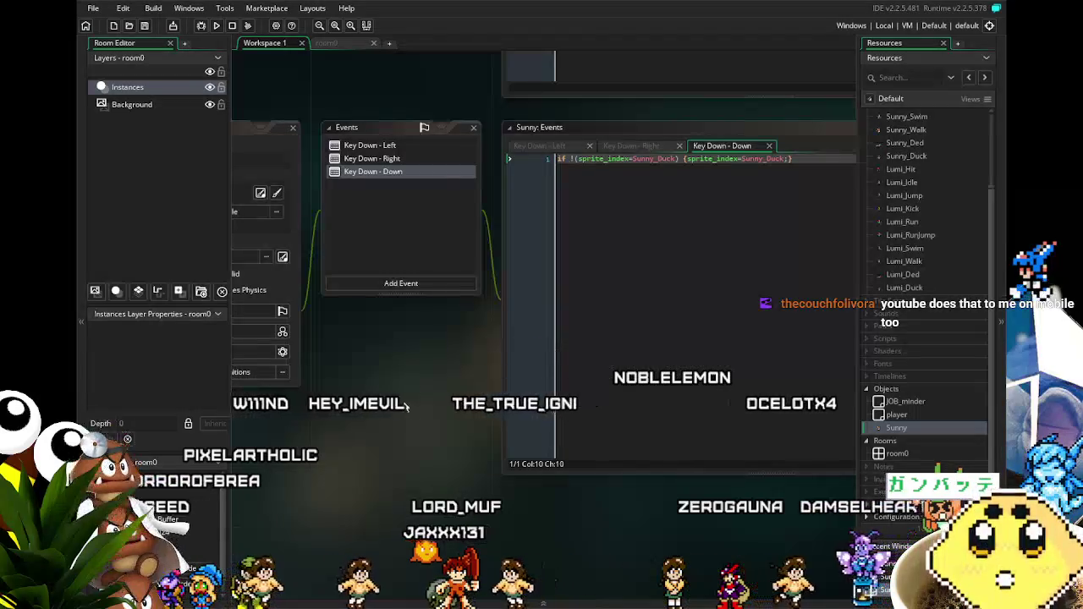
pyautogui.click(401, 161)
pyautogui.click(401, 174)
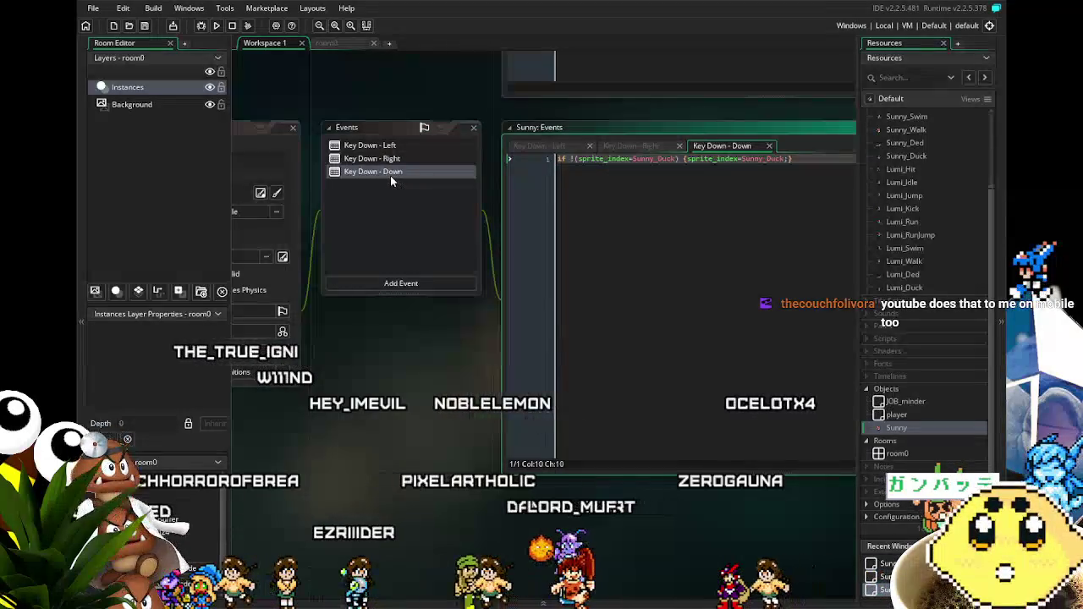
pyautogui.click(401, 145)
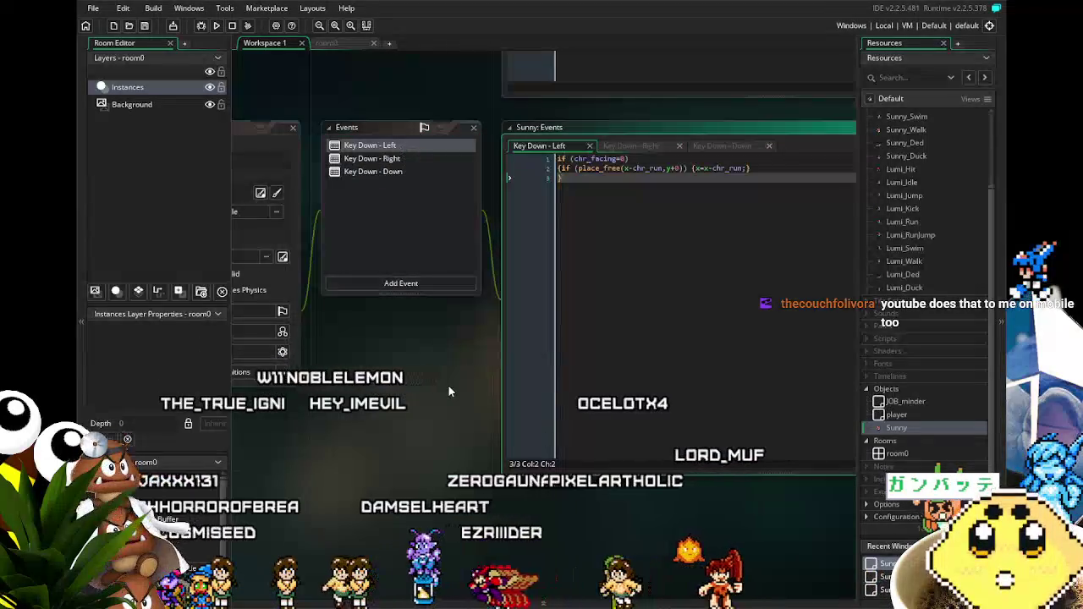
pyautogui.click(395, 160)
pyautogui.click(396, 171)
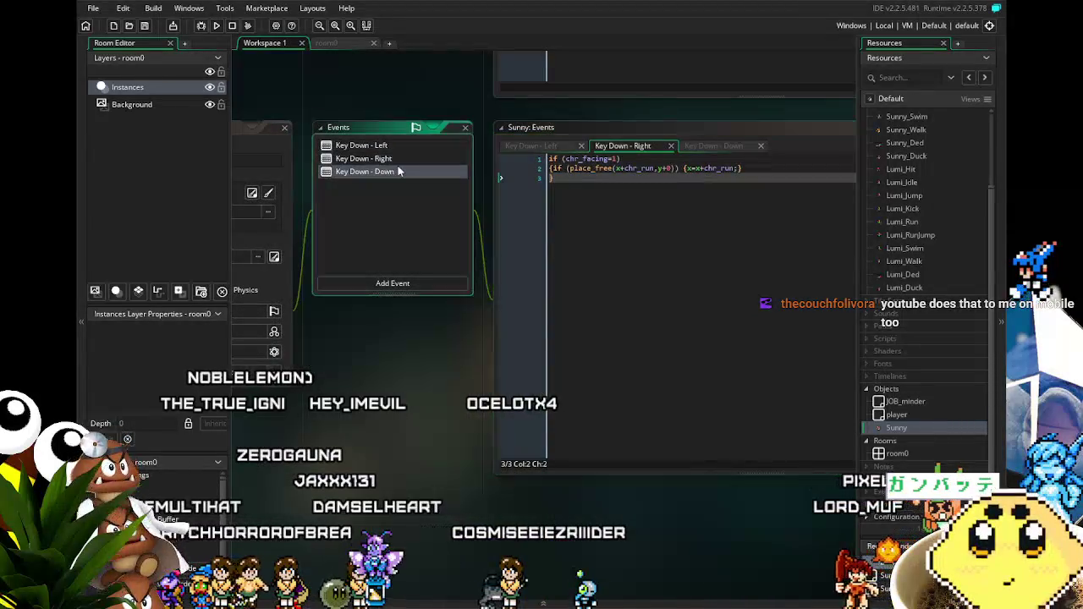
# Step: Split the Key Down - Down if statement so the Sunny_Duck assignment sits indented inside braces
pyautogui.moveTo(395, 413); pyautogui.dragTo(377, 419)
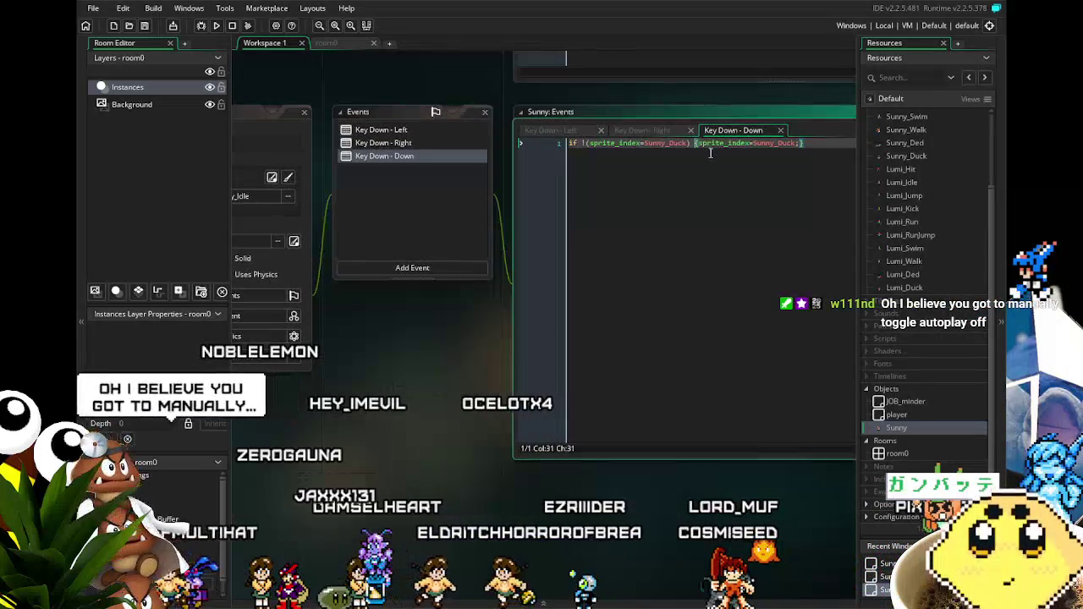
pyautogui.press('Return')
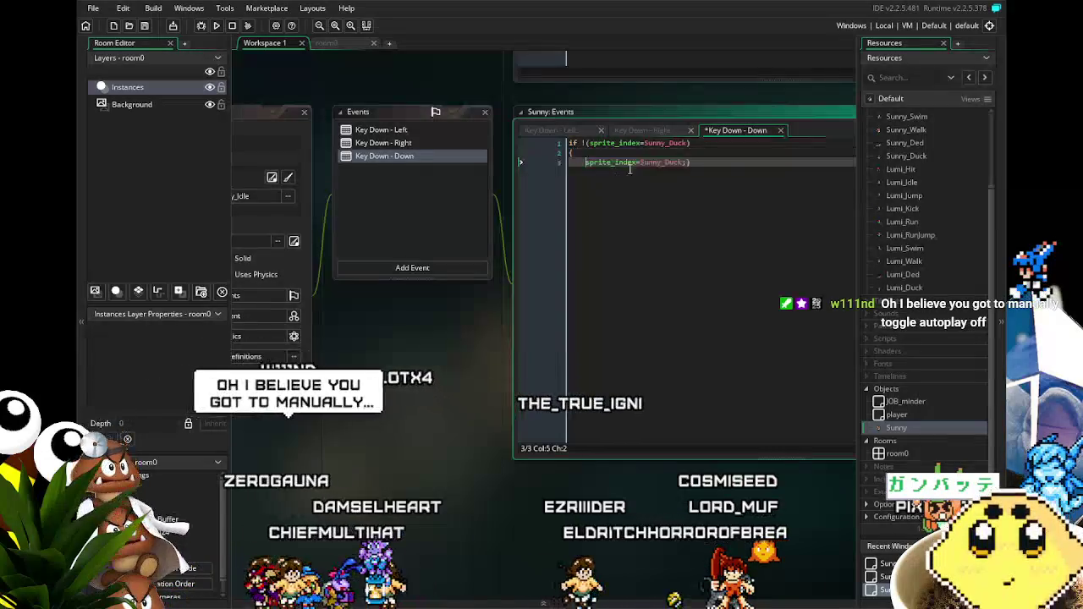
pyautogui.press('Right')
pyautogui.press('Return')
pyautogui.press('Return')
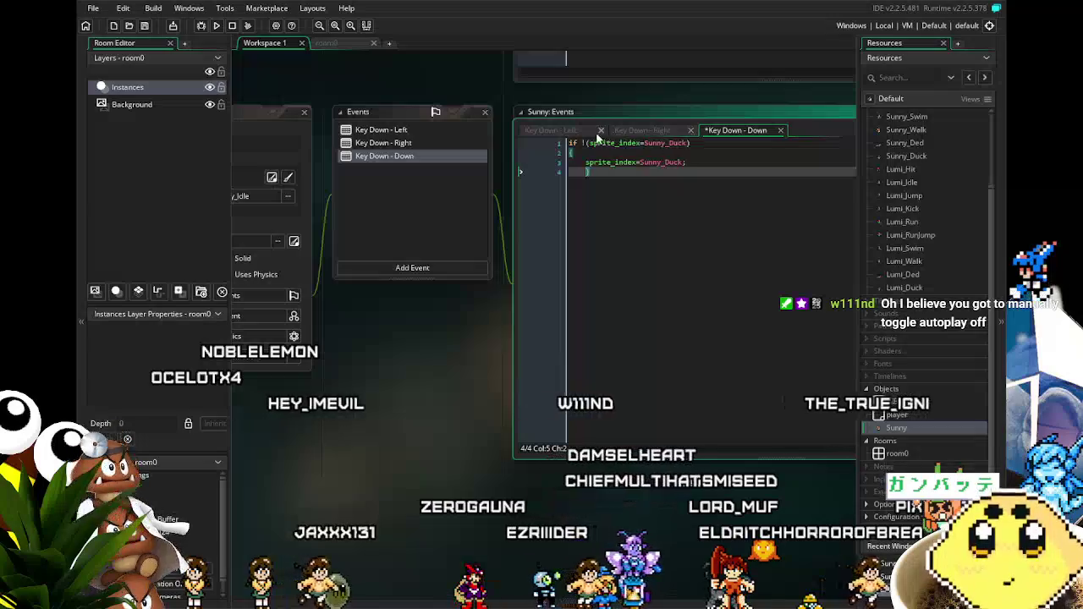
pyautogui.click(568, 143)
pyautogui.press('Return')
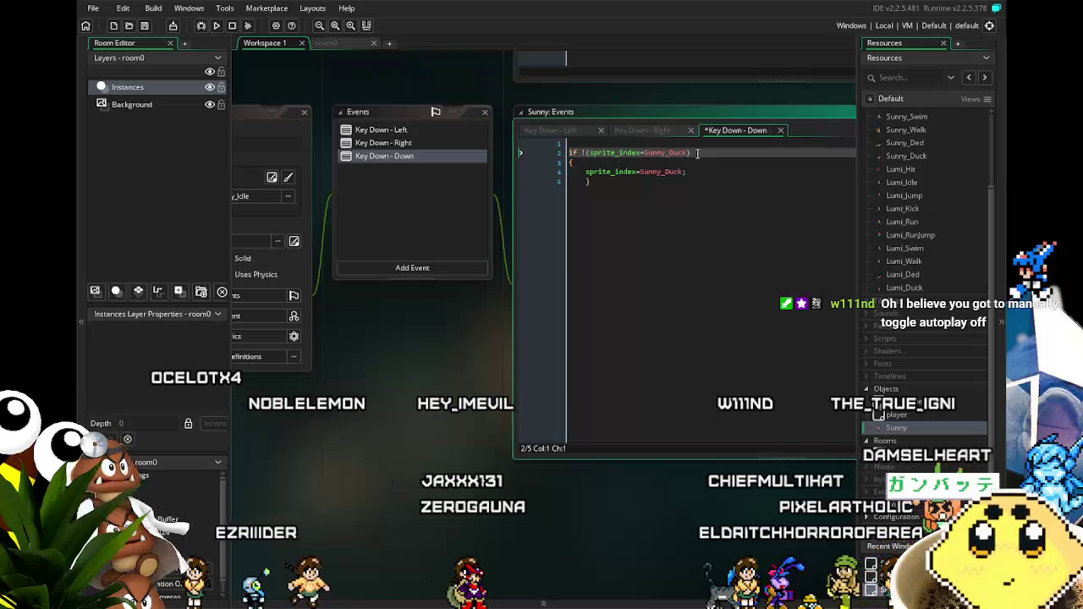
pyautogui.press('BackSpace')
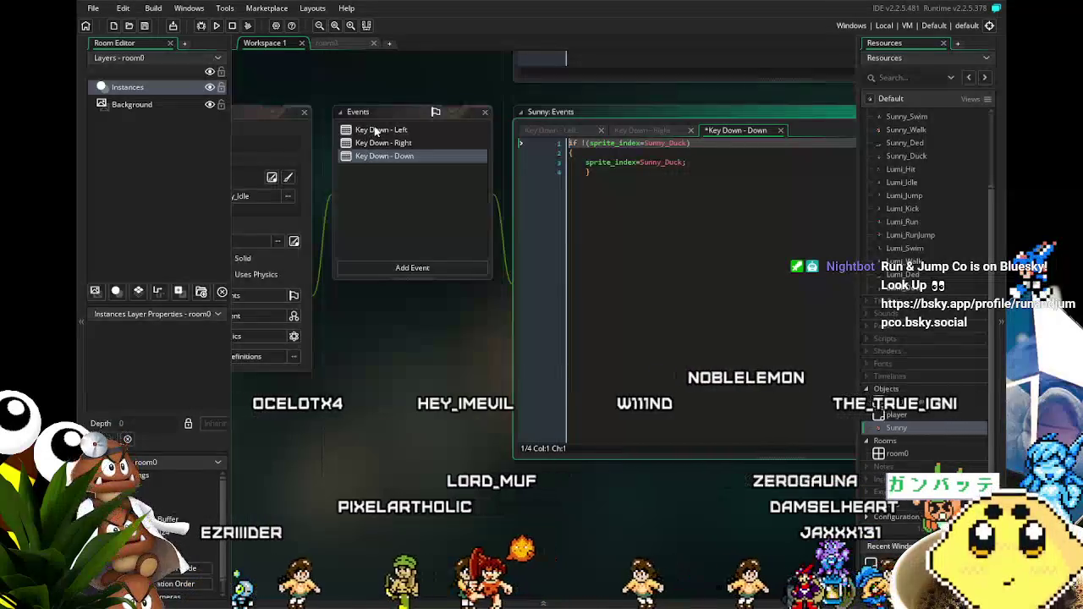
# Step: In Key Down - Left, start an if (sprite_index check above the movement code, then delete it
pyautogui.click(381, 132)
pyautogui.click(573, 144)
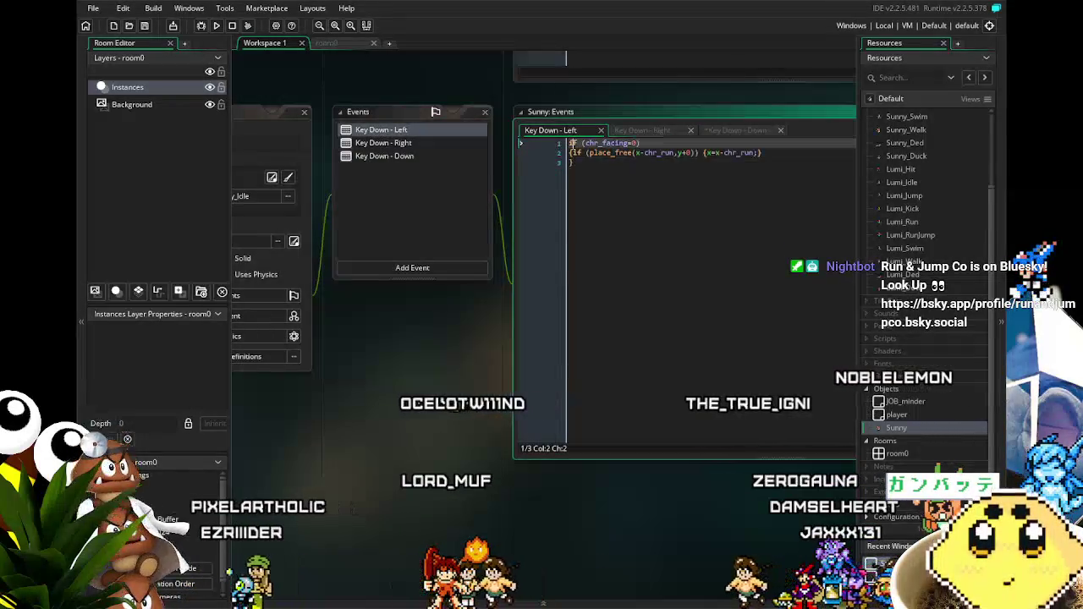
pyautogui.press('Return')
pyautogui.press('Up')
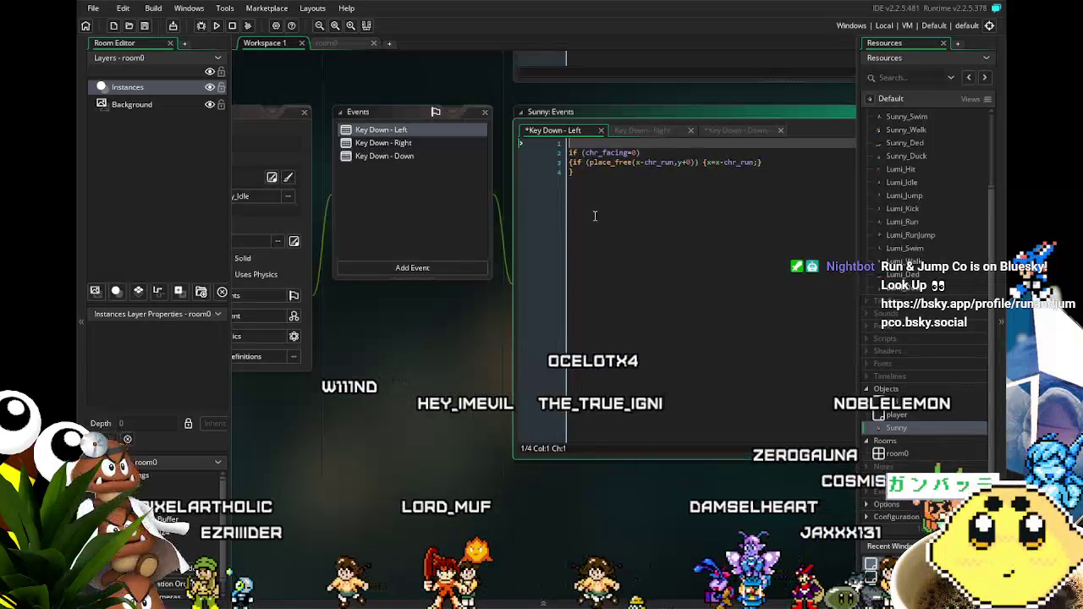
pyautogui.write('if')
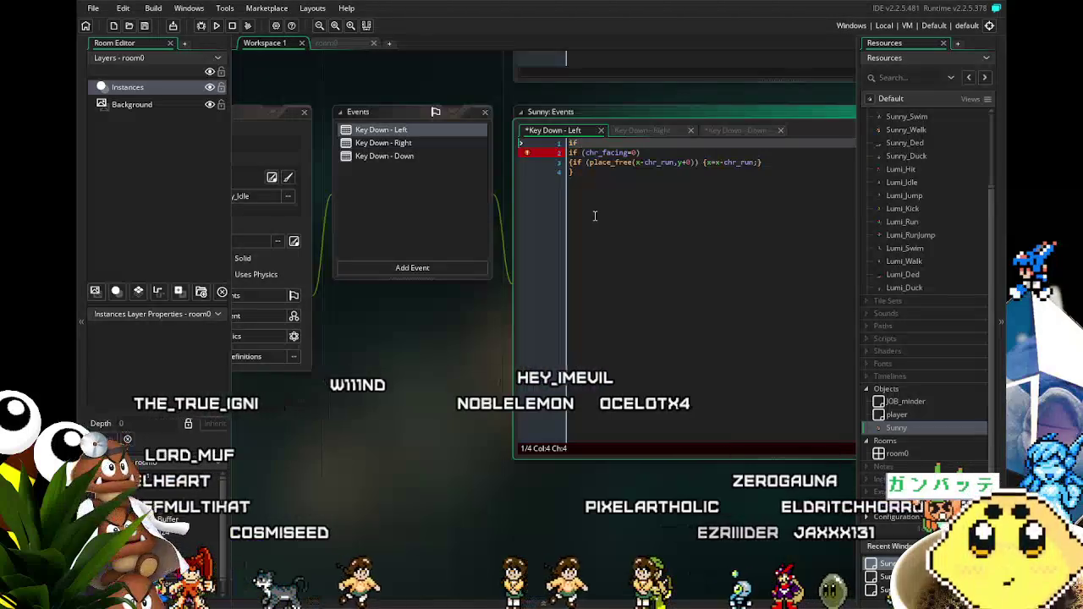
pyautogui.write('(')
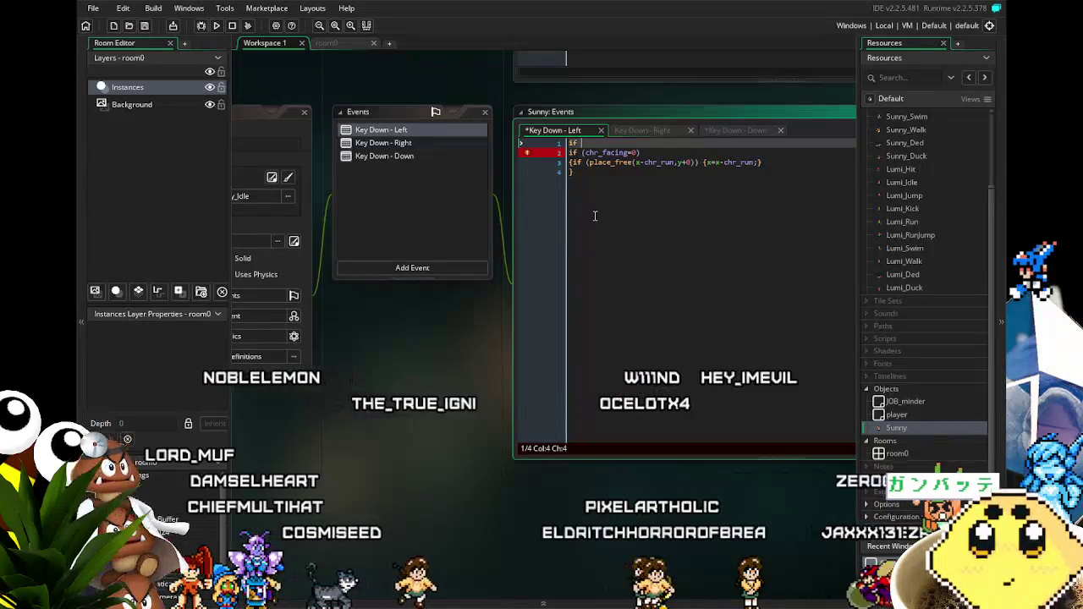
pyautogui.write('(sprite_index')
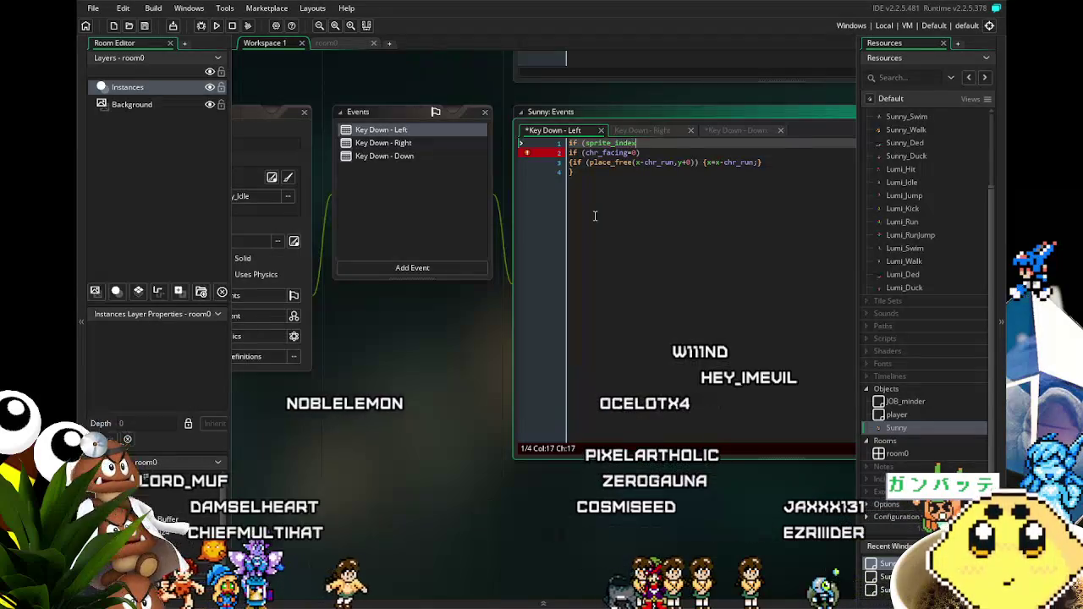
pyautogui.press('Home')
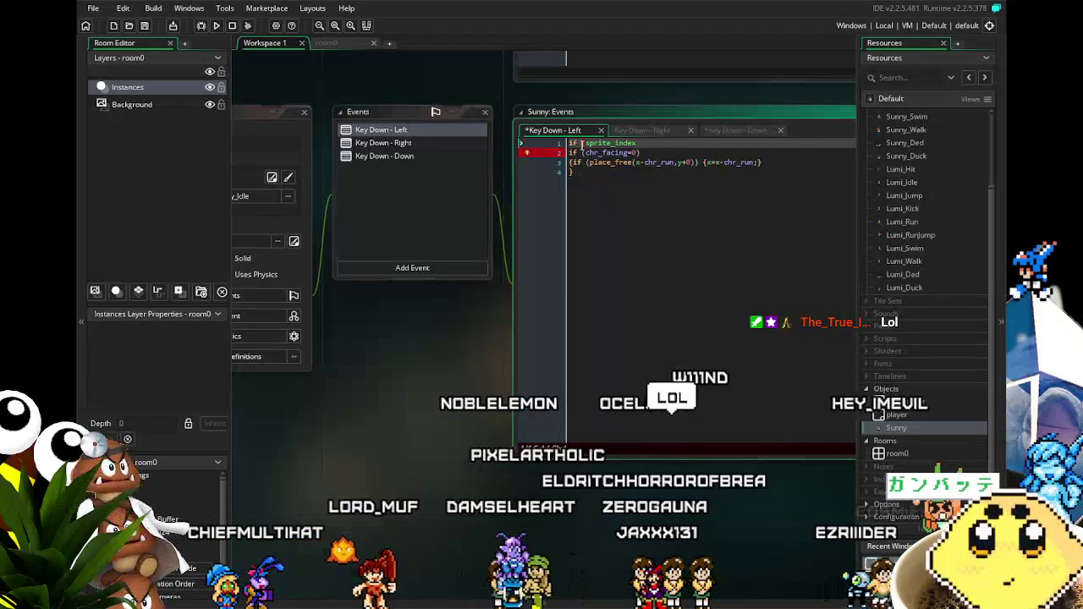
pyautogui.click(582, 144)
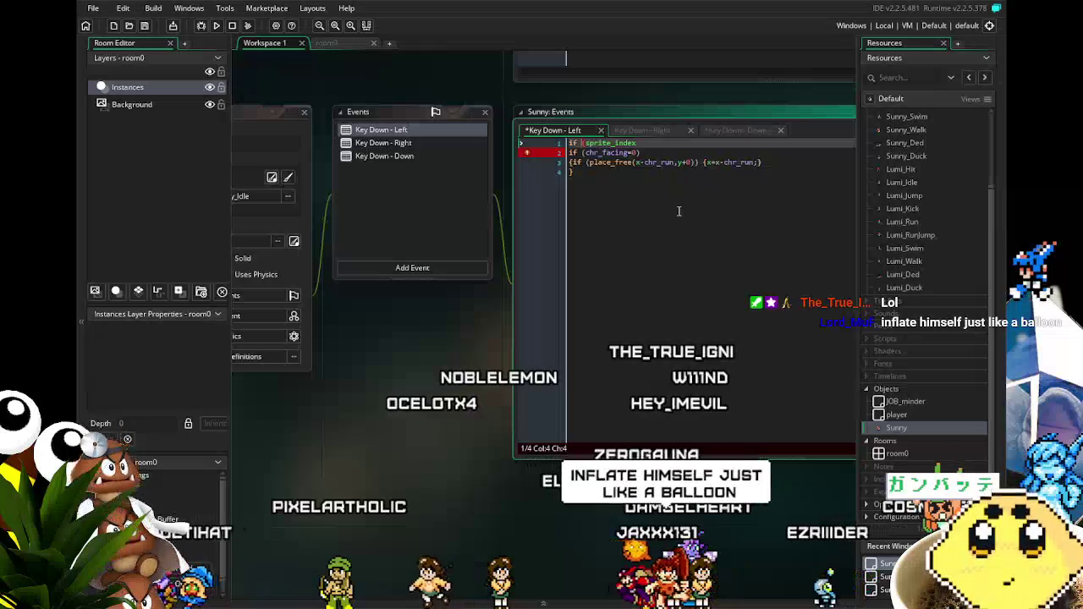
pyautogui.write('(')
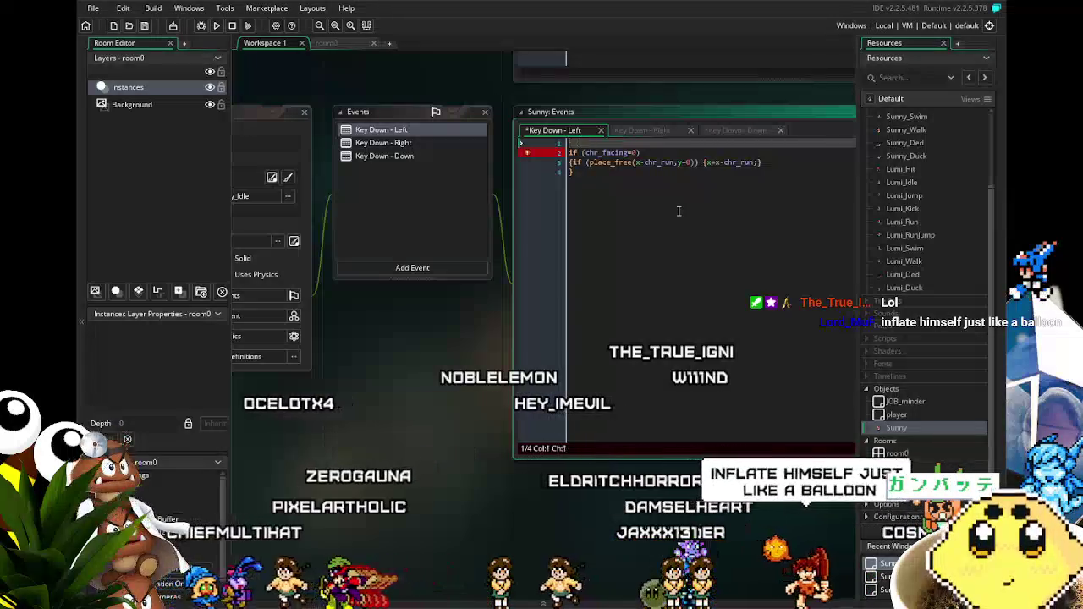
pyautogui.press('BackSpace')
pyautogui.press('BackSpace')
pyautogui.press('BackSpace')
pyautogui.press('Delete')
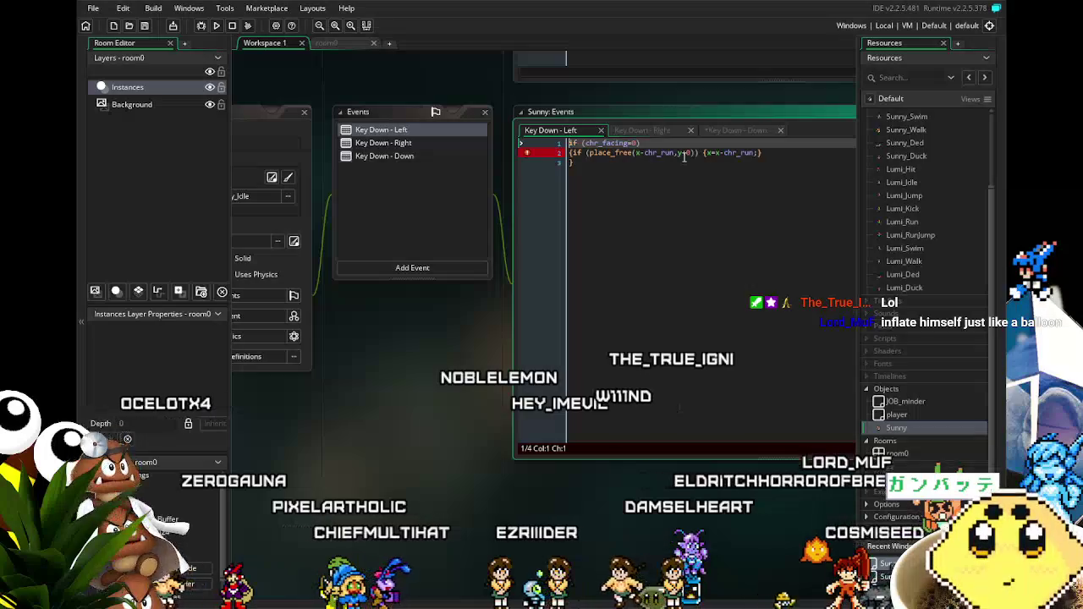
pyautogui.click(765, 154)
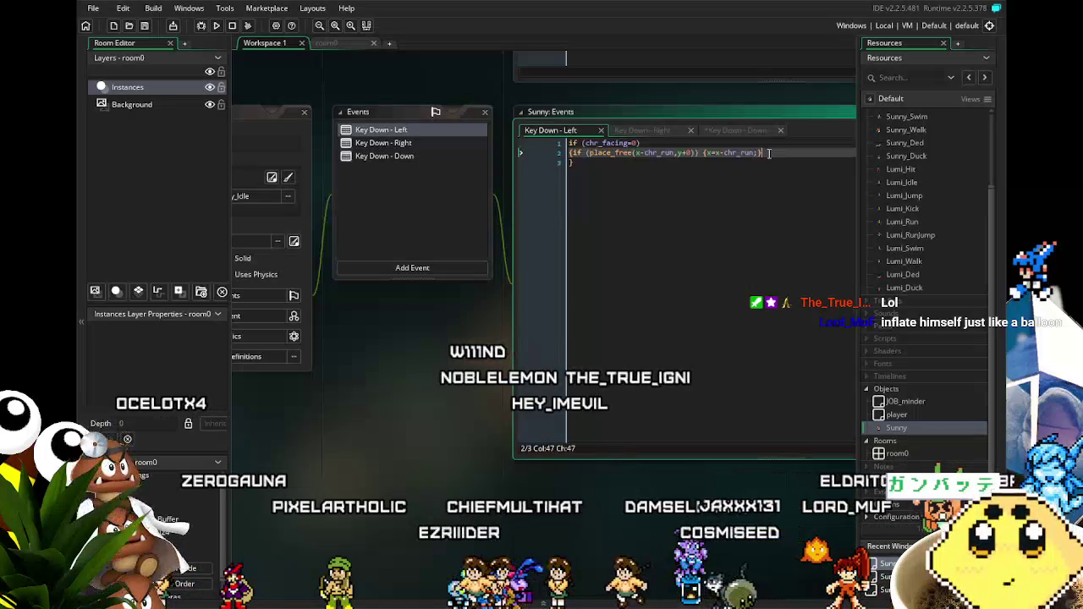
# Step: Begin line 3 of Key Down - Left with a sprite_index condition comparing against Sunny_Walk
pyautogui.press('Return')
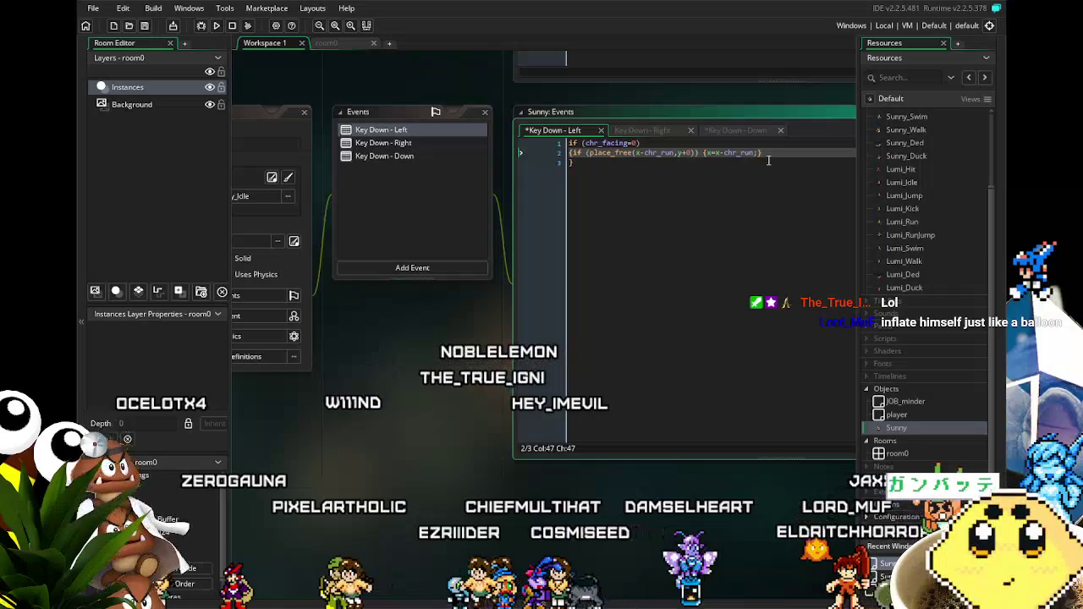
pyautogui.press('Return')
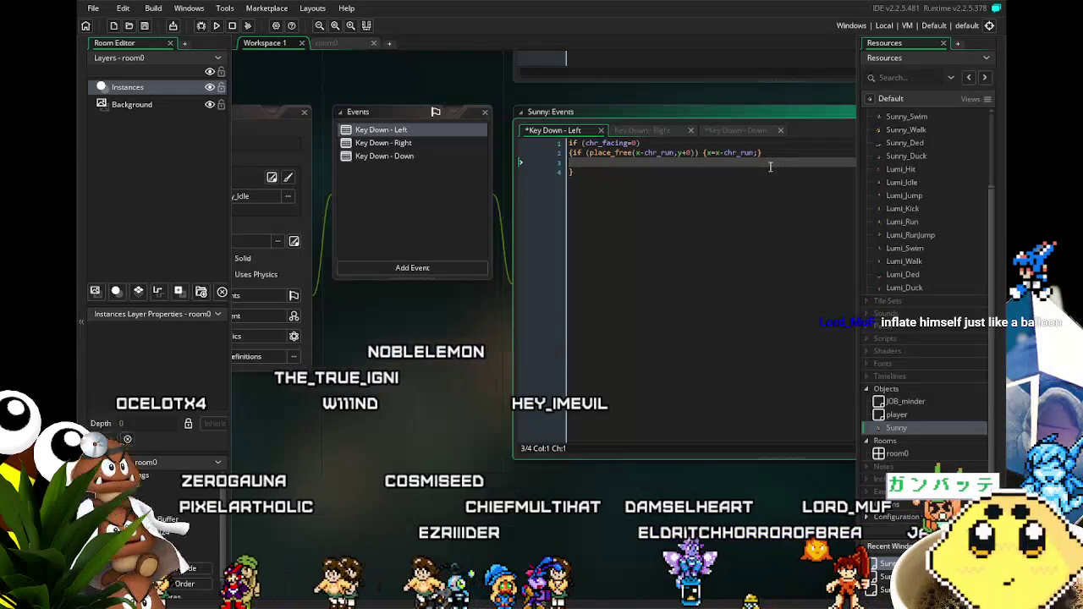
pyautogui.write('if(')
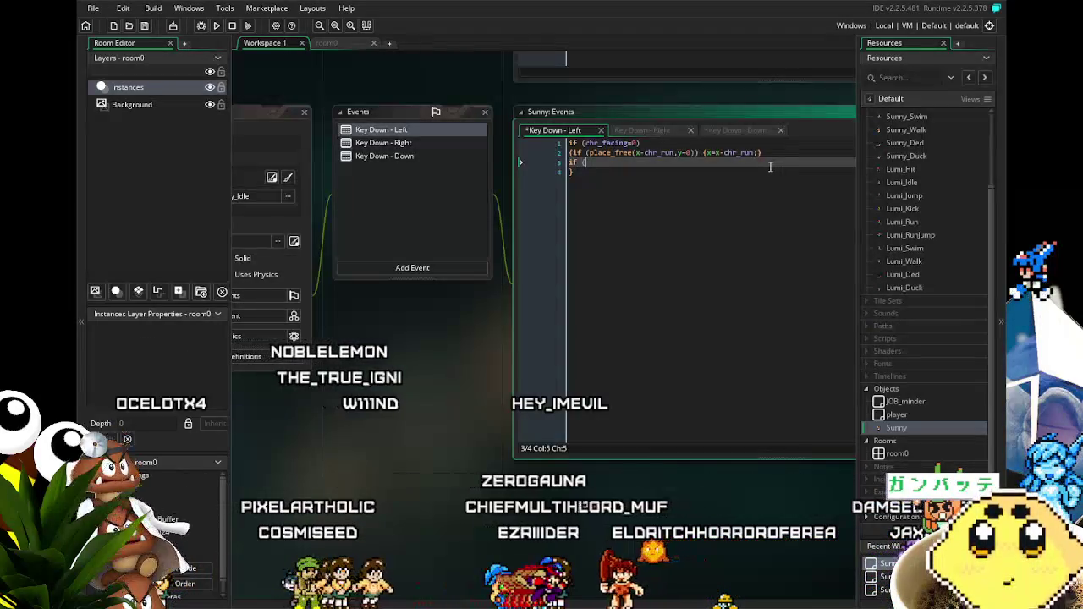
pyautogui.write('sprite_index=')
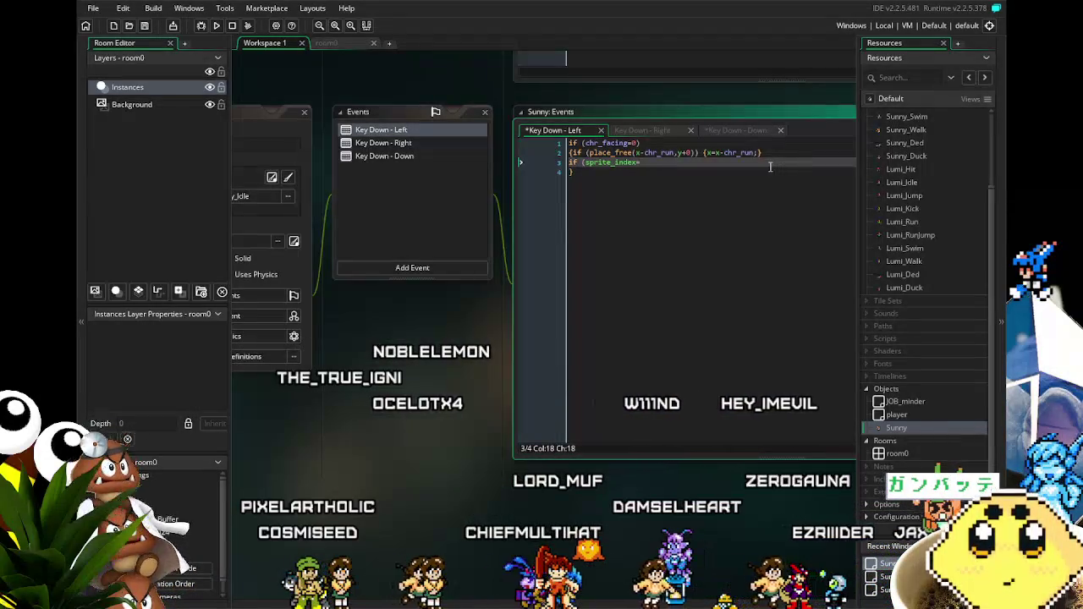
pyautogui.click(581, 153)
pyautogui.click(582, 161)
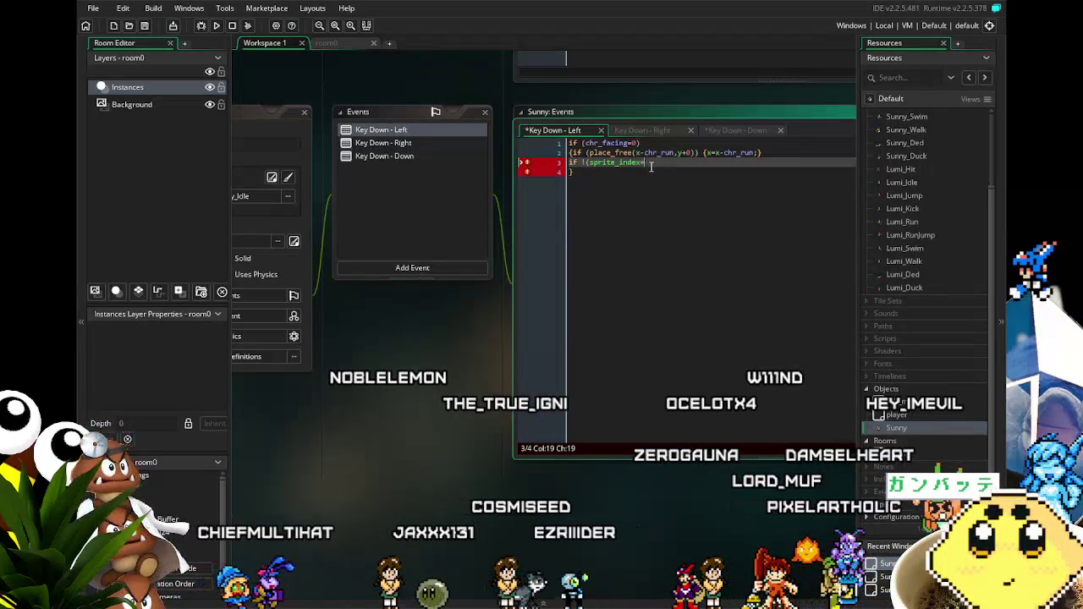
pyautogui.write('Sunny_W')
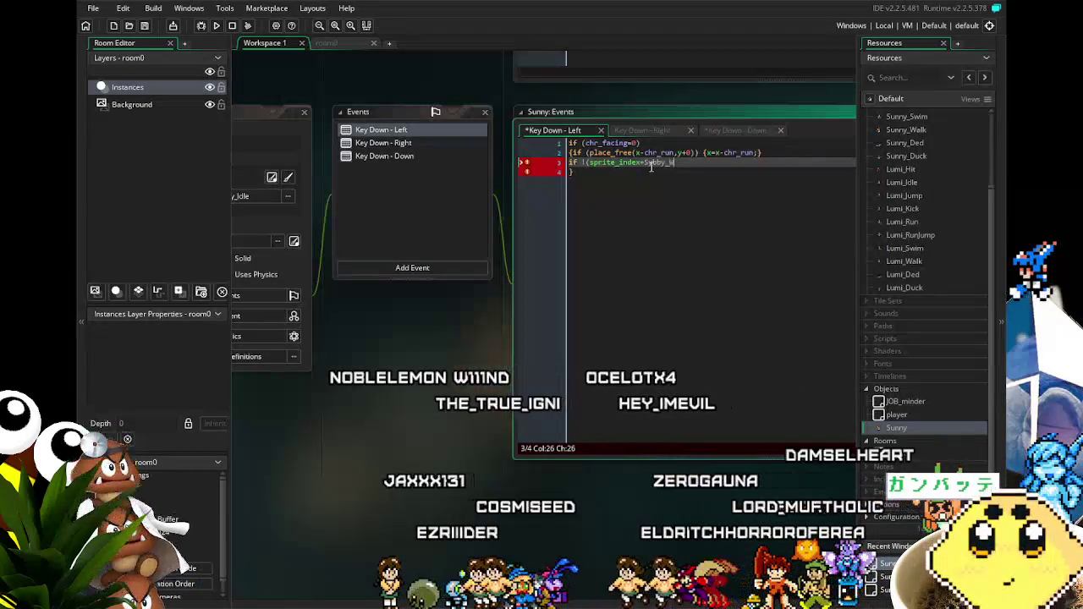
pyautogui.write('alk')
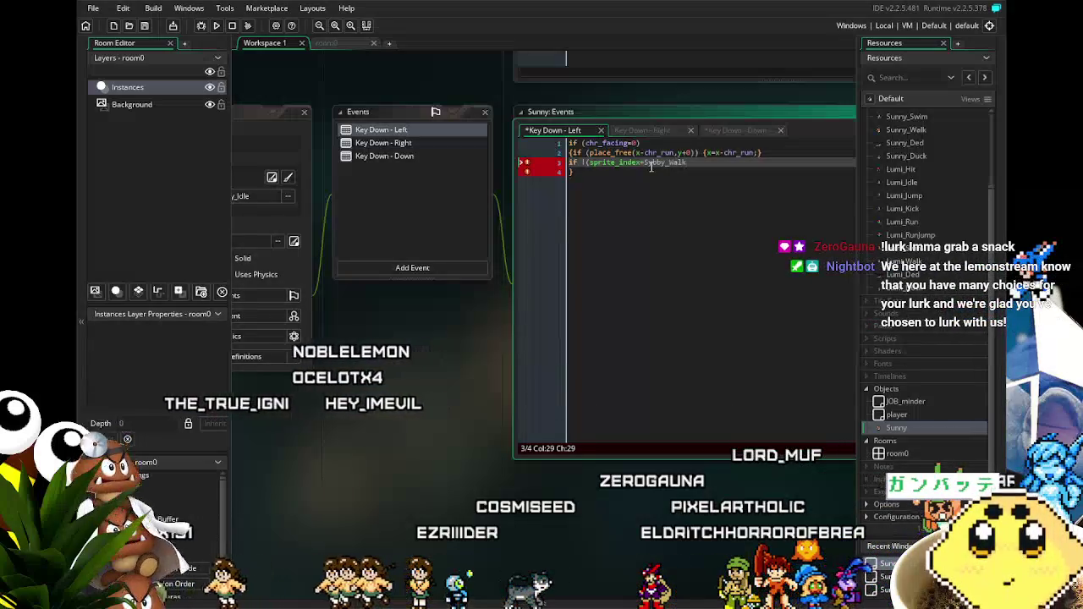
pyautogui.press('BackSpace')
pyautogui.press('BackSpace')
pyautogui.press('BackSpace')
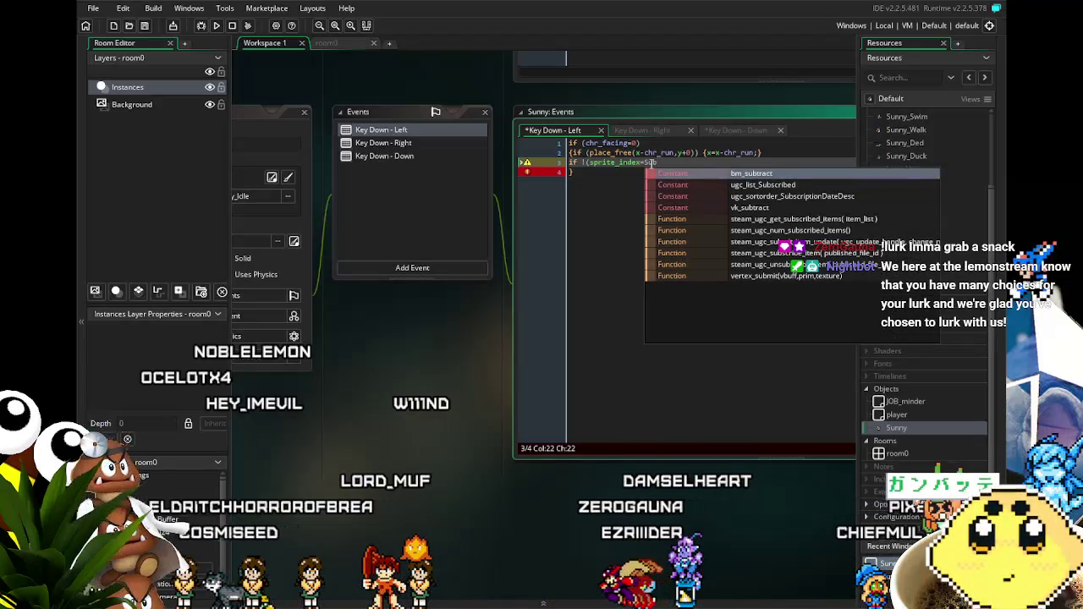
pyautogui.write('b')
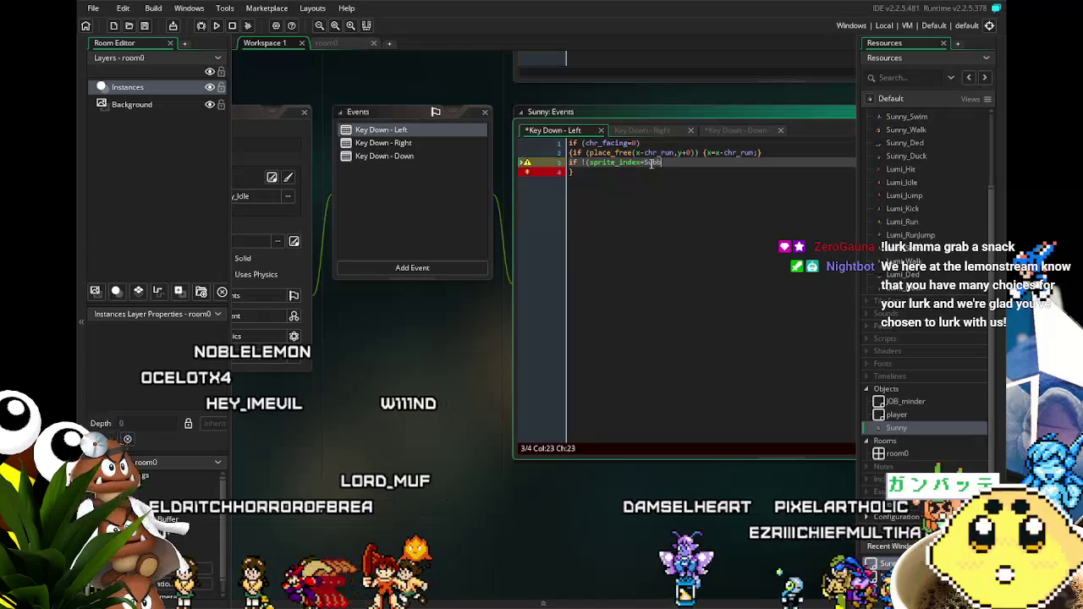
pyautogui.write('nny')
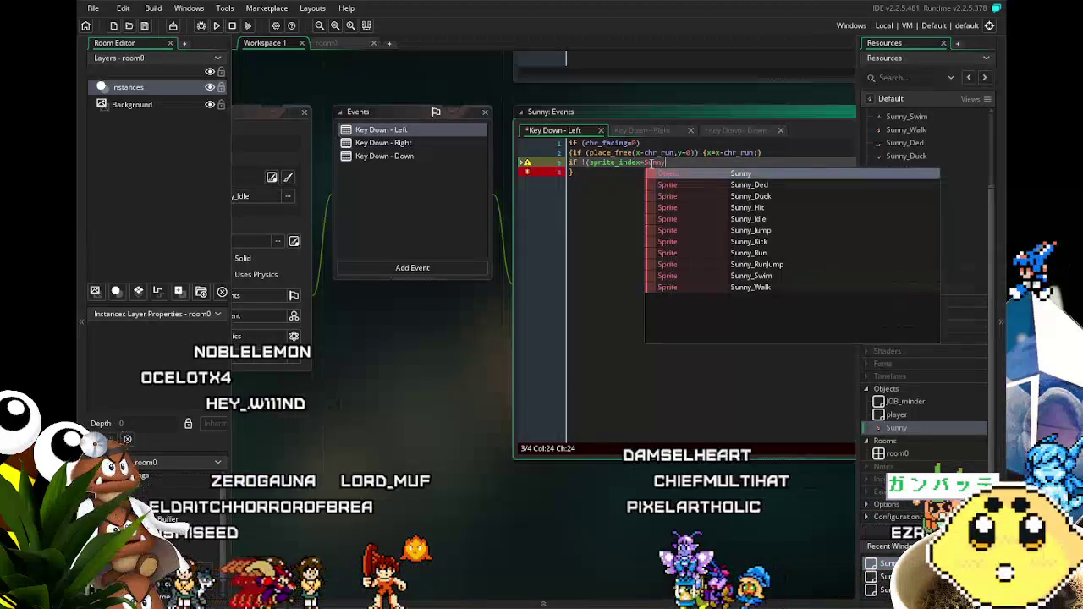
pyautogui.press('Down')
pyautogui.press('Down')
pyautogui.press('Down')
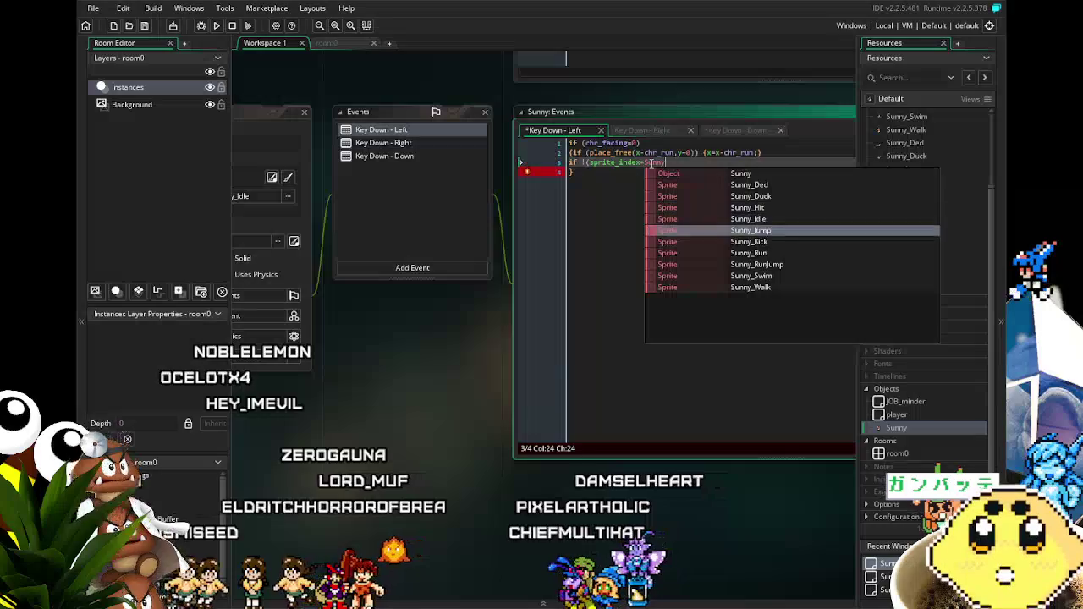
pyautogui.press('Down')
pyautogui.press('Down')
pyautogui.press('Down')
pyautogui.press('Return')
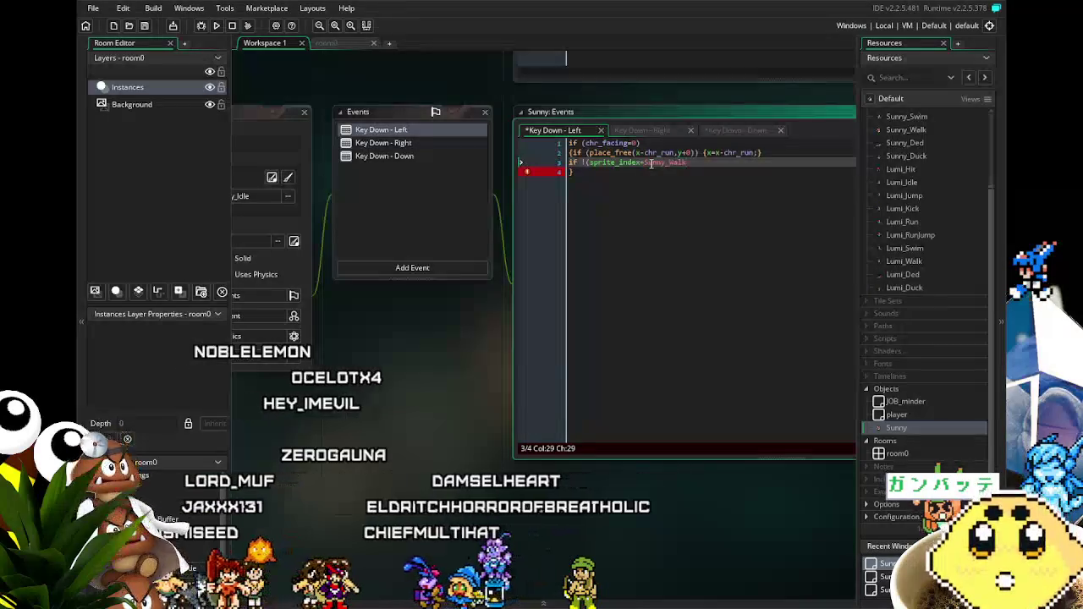
# Step: Finish the line with {sprite_index=Sunny_Walk;} and select the whole line
pyautogui.write(')')
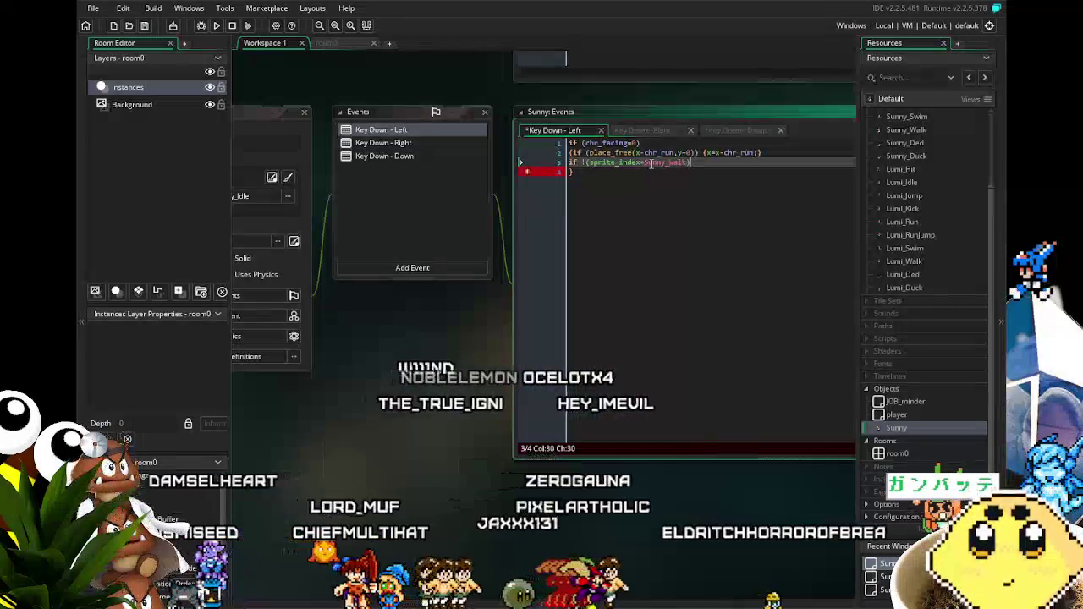
pyautogui.write('{')
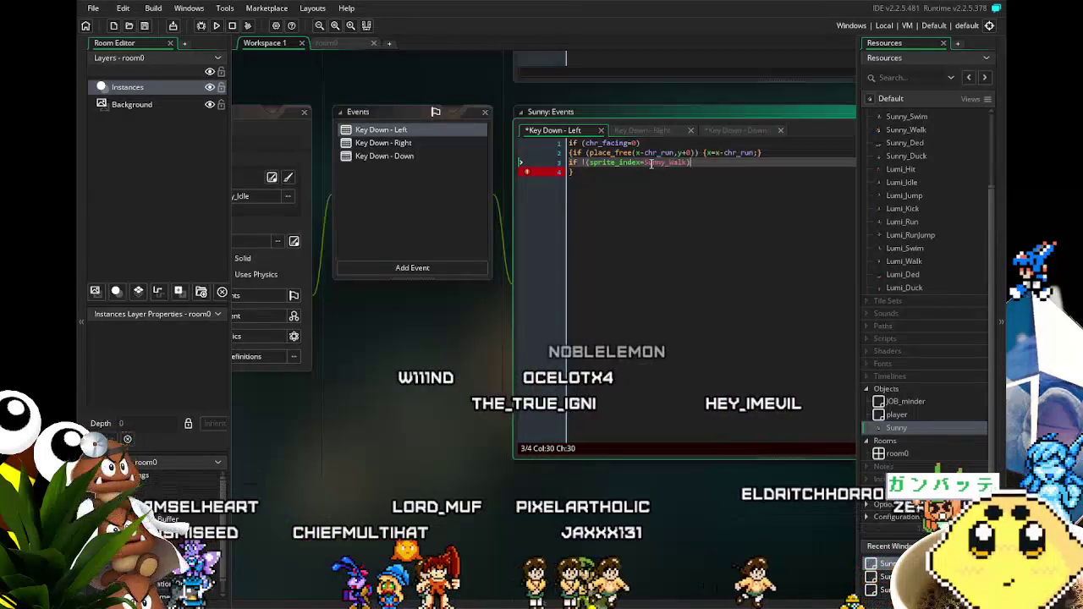
pyautogui.write('x')
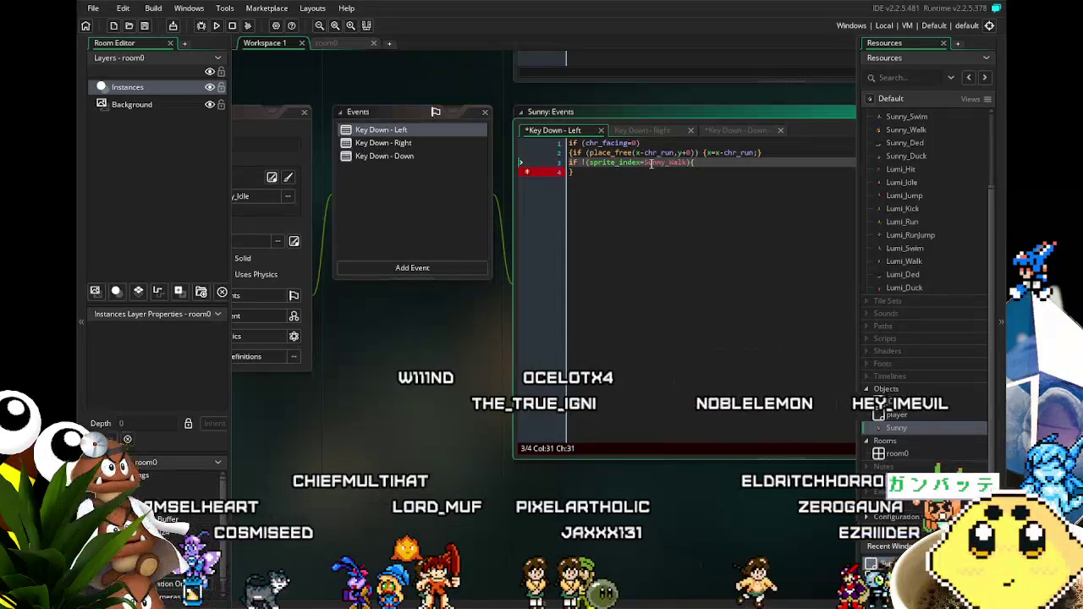
pyautogui.write('prite')
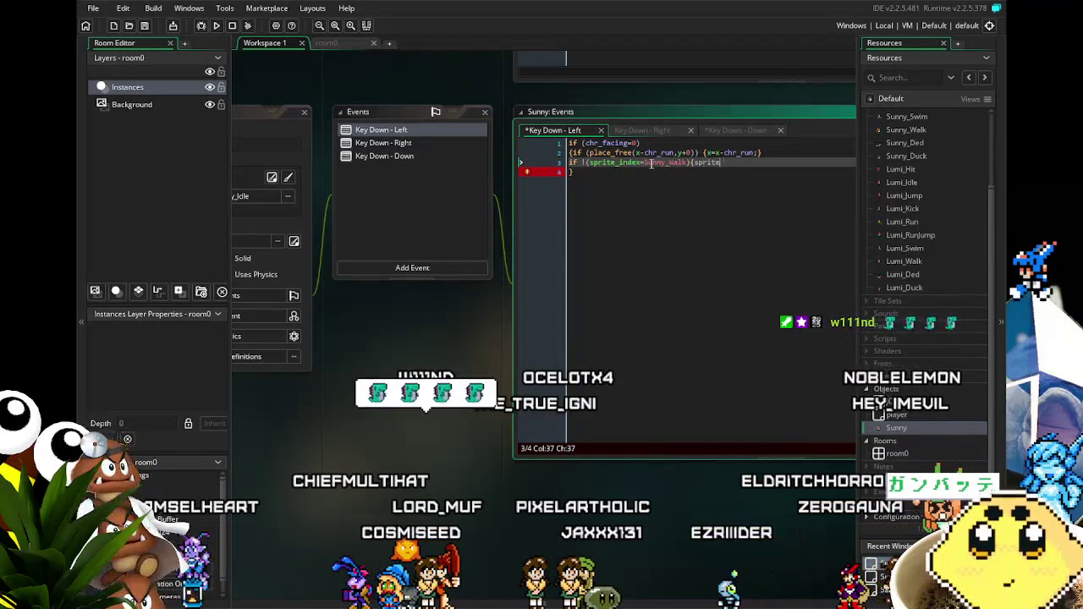
pyautogui.write('_index')
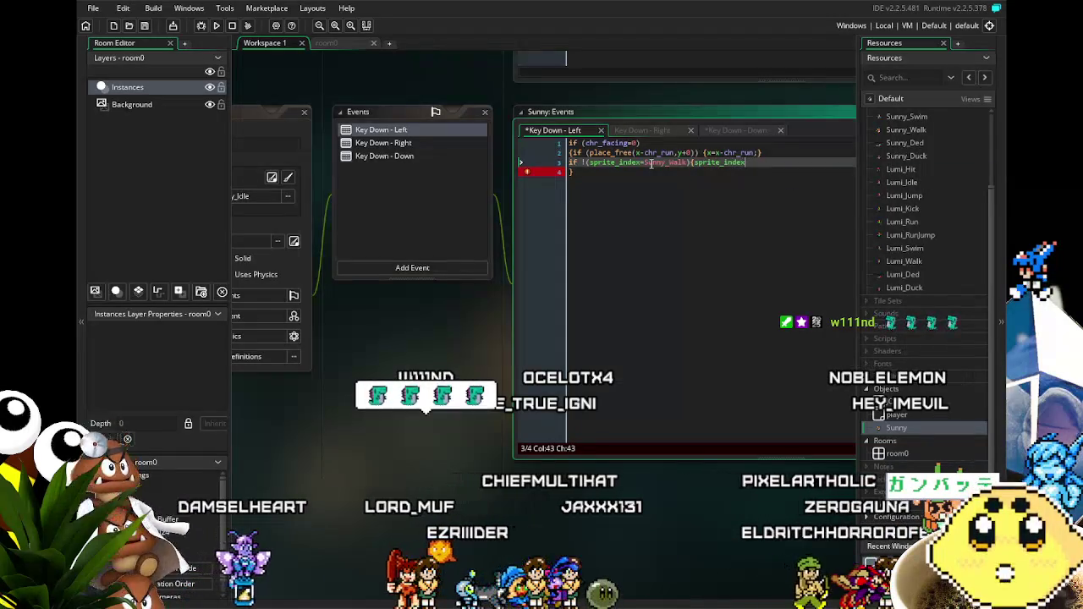
pyautogui.press('BackSpace')
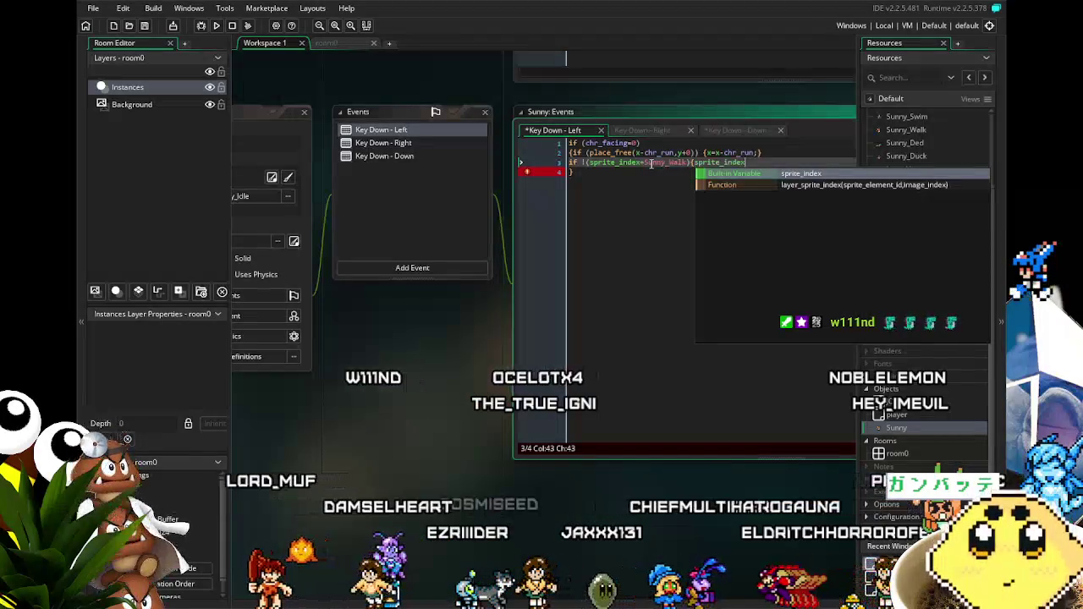
pyautogui.write('x=Sunny_Wa')
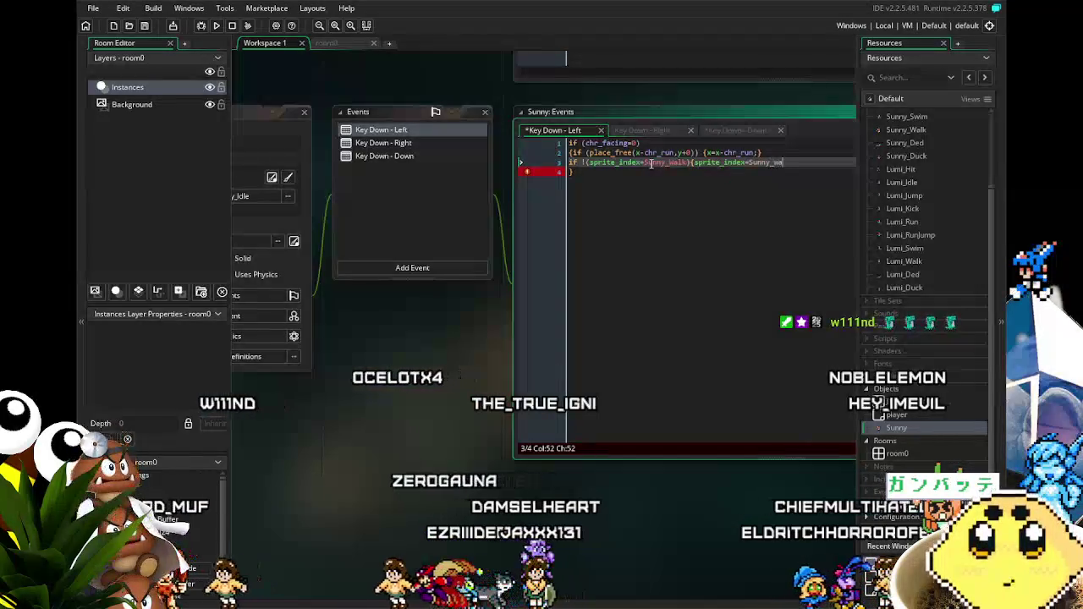
pyautogui.write('lk')
pyautogui.write(';}')
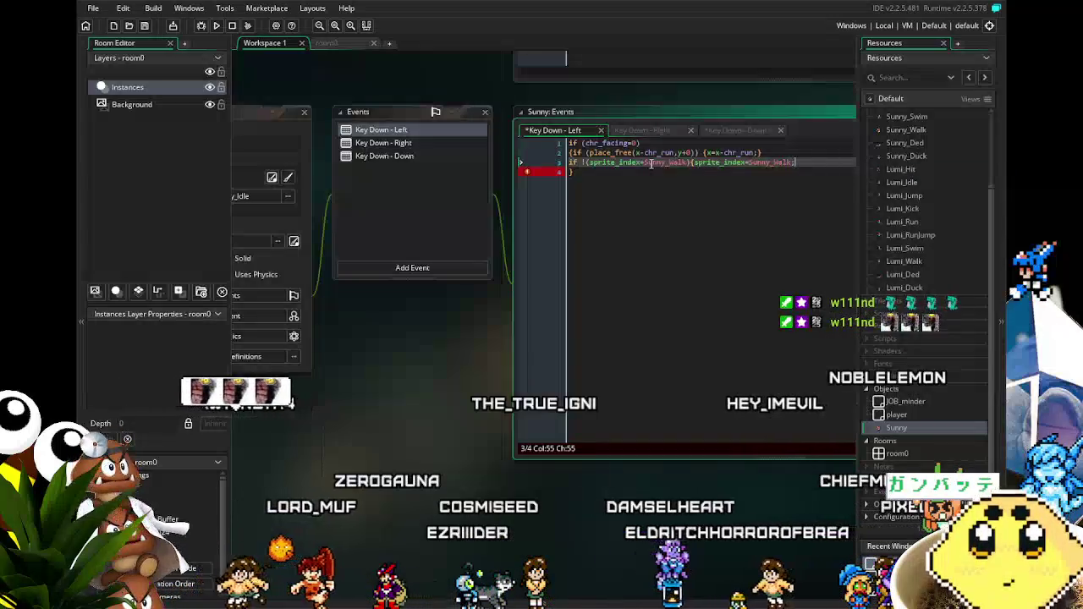
pyautogui.moveTo(799, 163); pyautogui.dragTo(586, 162)
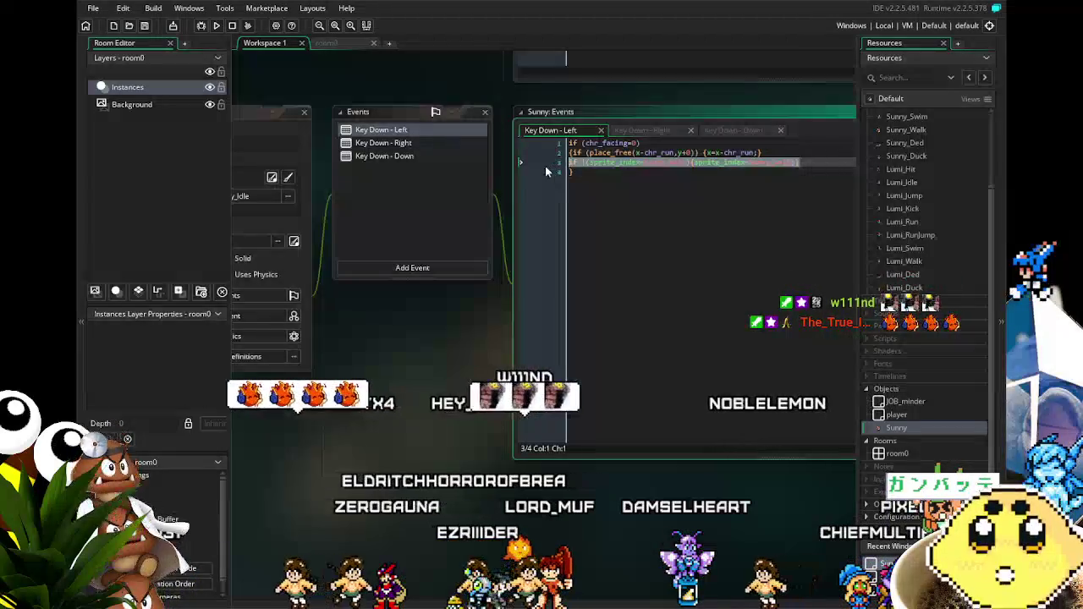
# Step: Paste the Sunny_Walk sprite check as line 3 of Key Down - Right
pyautogui.click(394, 144)
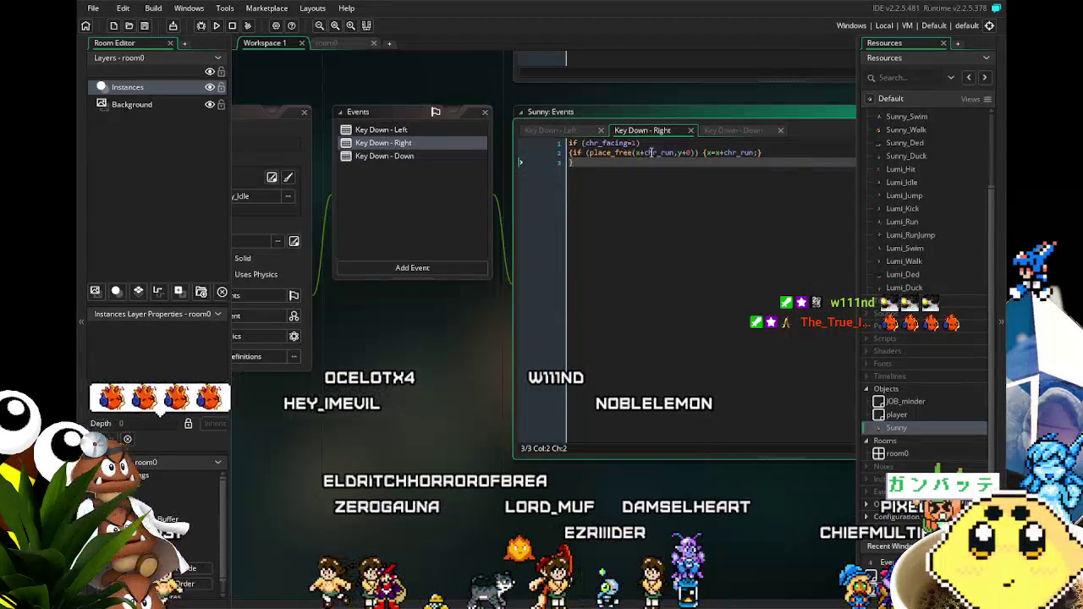
pyautogui.click(792, 154)
pyautogui.press('Return')
pyautogui.hotkey('ctrl', 'v')
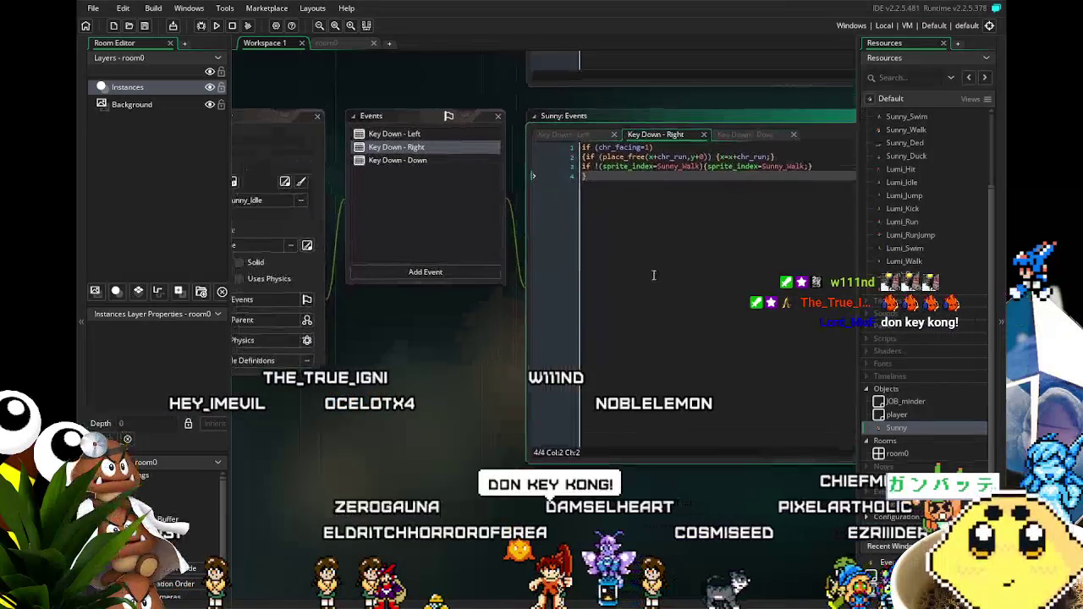
# Step: Join Key Down - Down's Sunny_Duck check onto a single line and save it
pyautogui.click(403, 164)
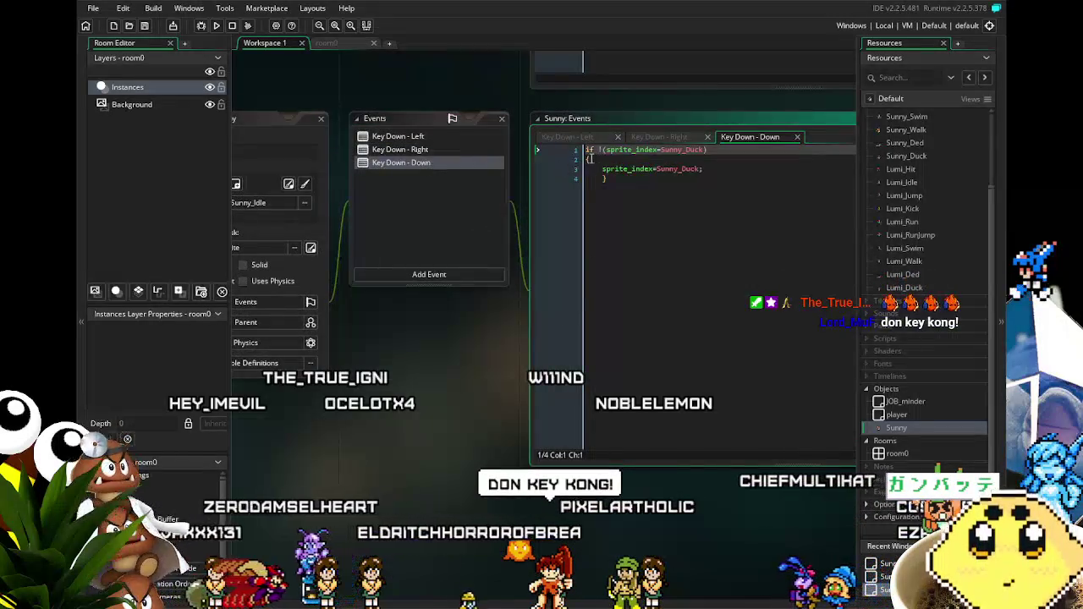
pyautogui.click(588, 160)
pyautogui.press('BackSpace')
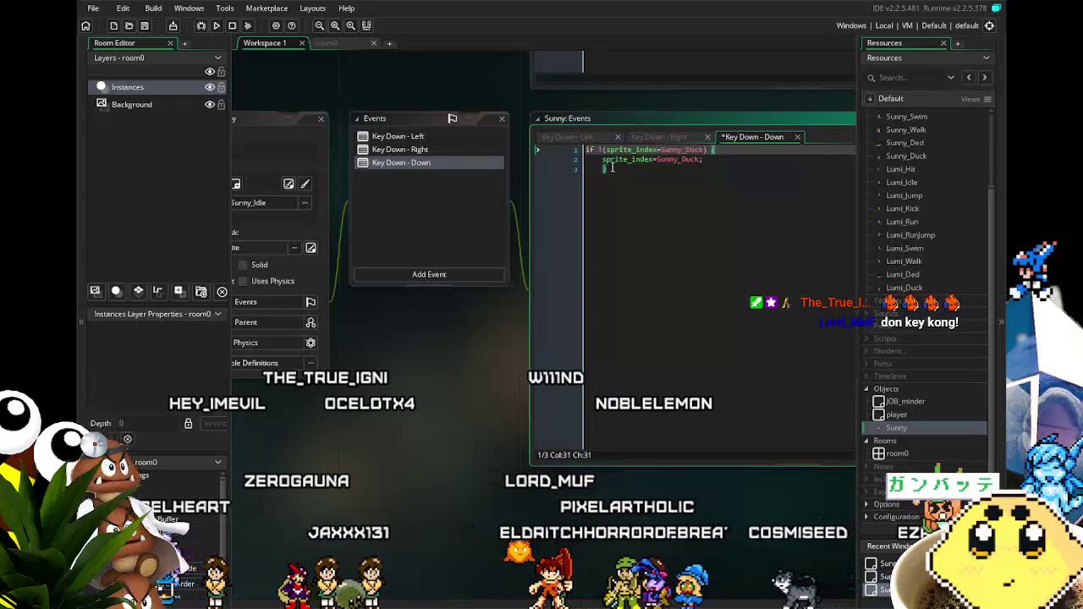
pyautogui.press('End')
pyautogui.press('Delete')
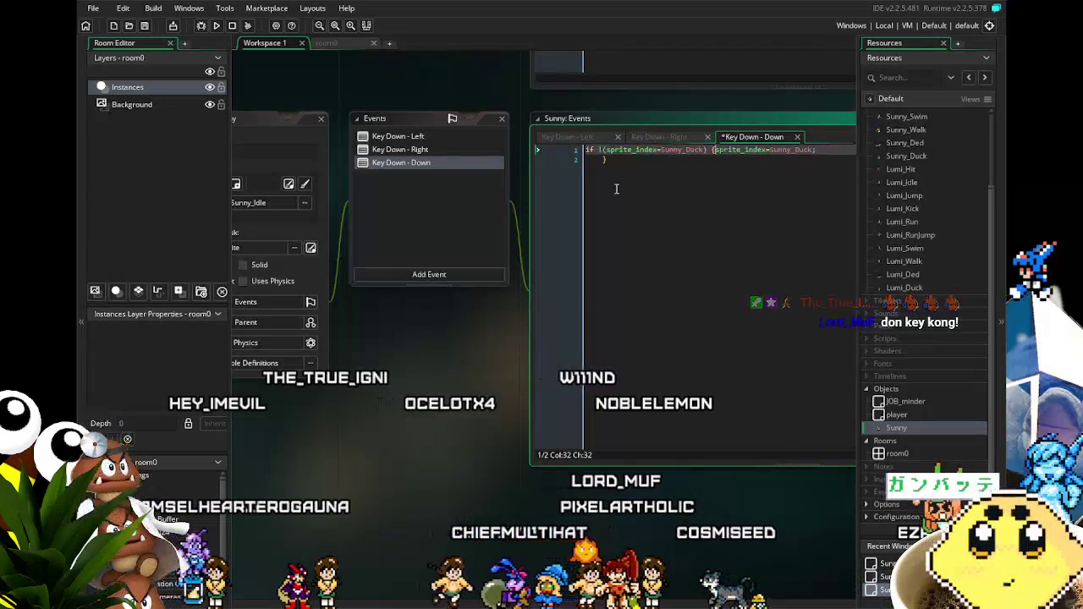
pyautogui.press('End')
pyautogui.press('Delete')
pyautogui.hotkey('ctrl', 's')
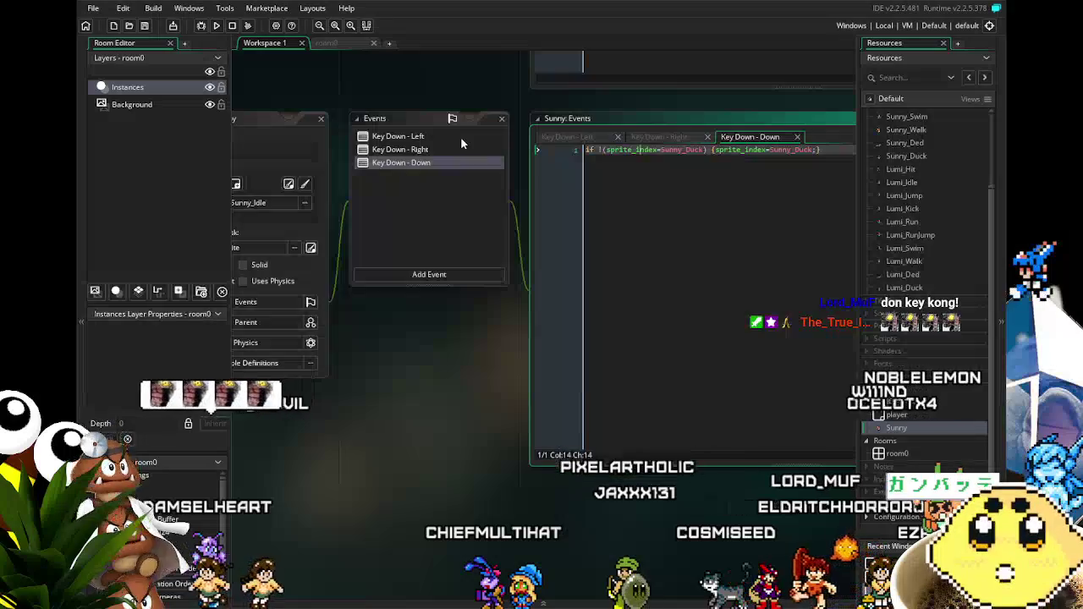
# Step: Check the Key Down - Left and Right code, then save the project with Ctrl+S
pyautogui.click(436, 136)
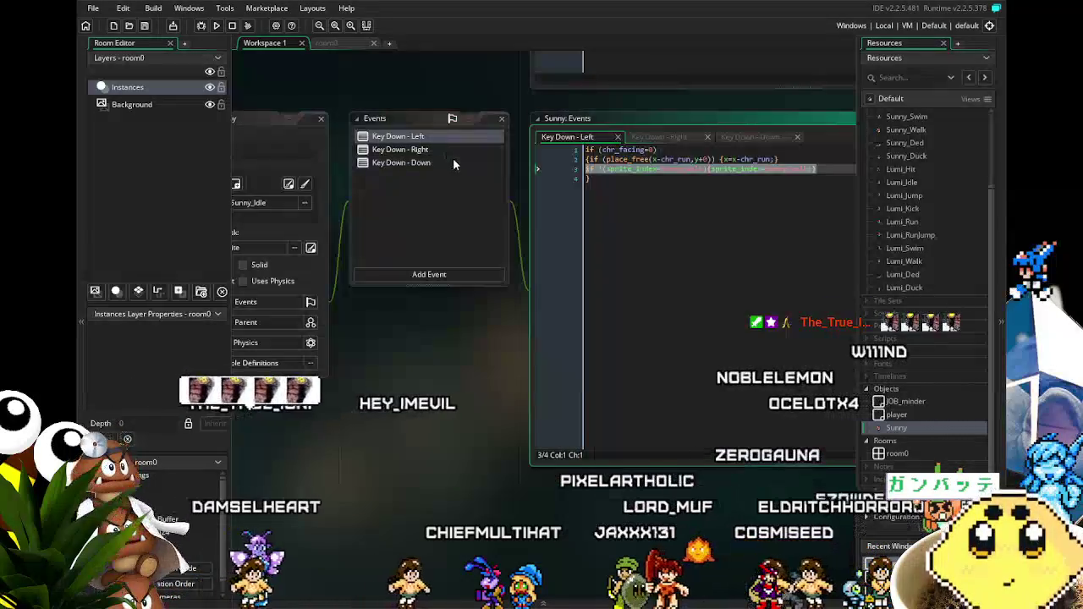
pyautogui.click(439, 150)
pyautogui.click(446, 164)
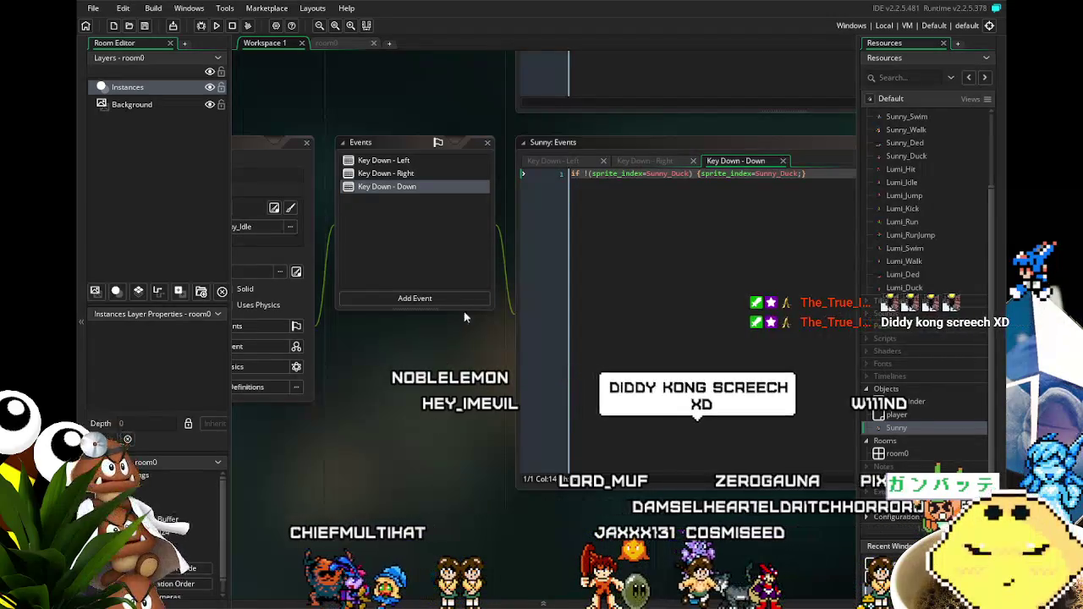
pyautogui.moveTo(455, 425)
pyautogui.mouseDown()
pyautogui.moveTo(480, 419)
pyautogui.moveTo(411, 404)
pyautogui.mouseUp()
pyautogui.hotkey('ctrl', 's')
pyautogui.moveTo(364, 370)
pyautogui.mouseDown()
pyautogui.moveTo(400, 354)
pyautogui.moveTo(412, 318)
pyautogui.mouseUp()
pyautogui.scroll(-3, 423, 189)
pyautogui.scroll(4, 377, 366)
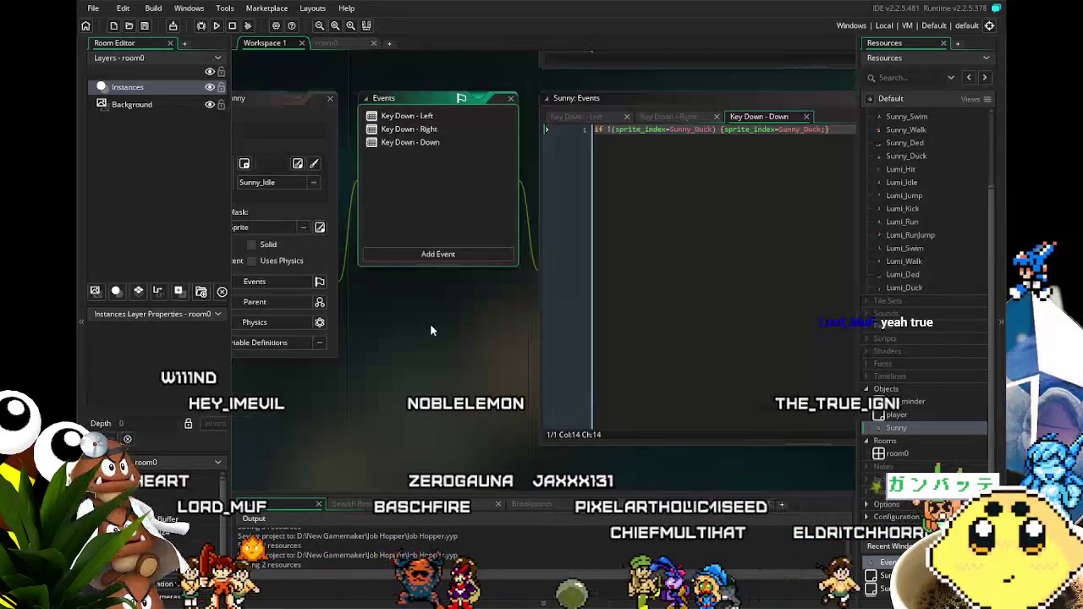
# Step: Step through Sunny's Key Down - Left, Right and Down events, ending on Key Down - Right
pyautogui.click(452, 118)
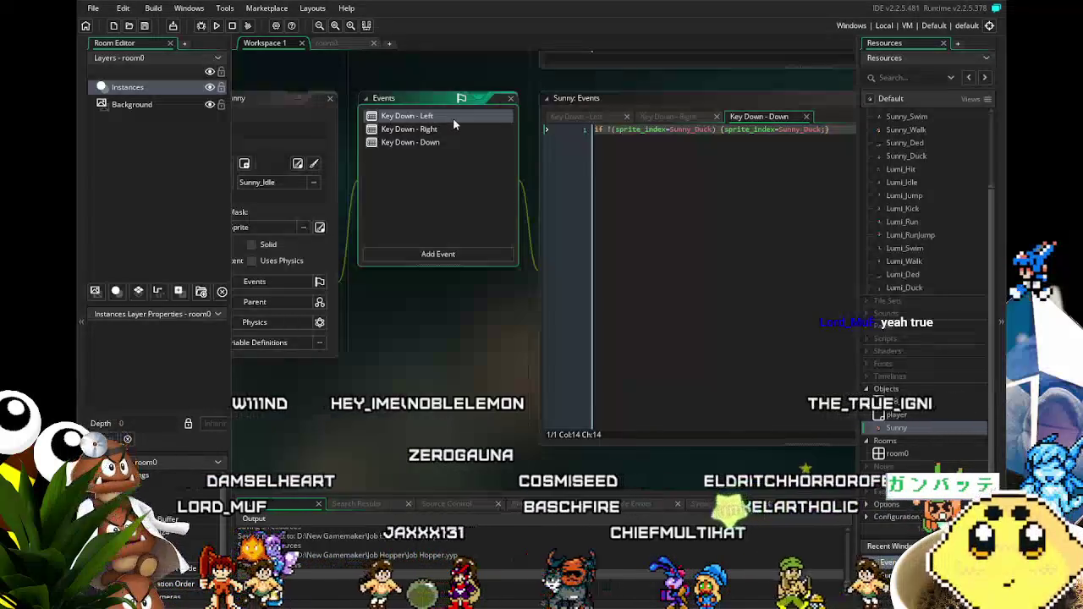
pyautogui.click(462, 130)
pyautogui.click(467, 142)
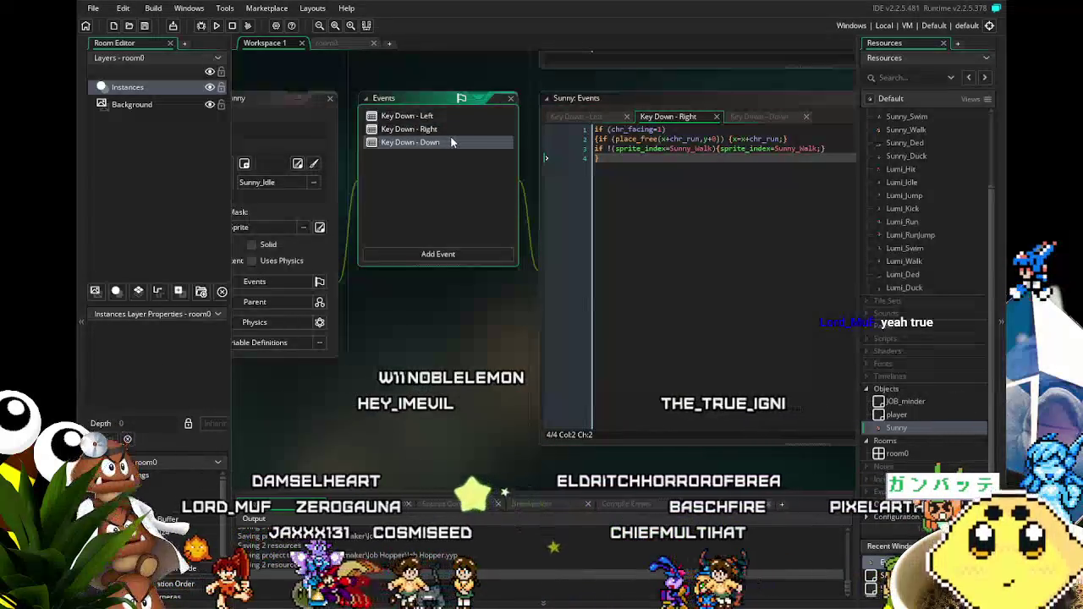
pyautogui.click(447, 116)
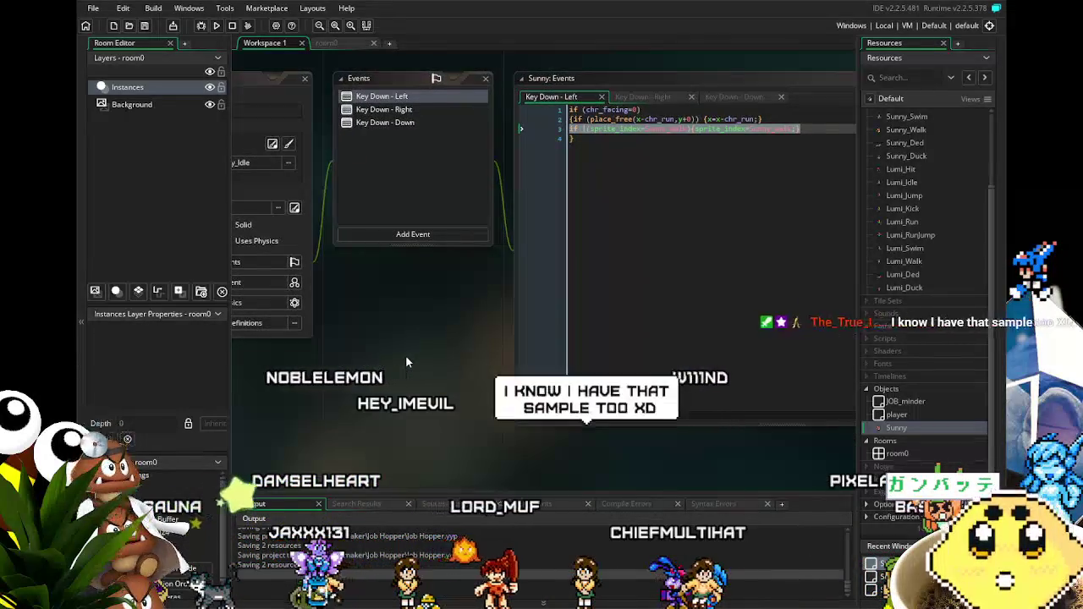
pyautogui.moveTo(406, 358); pyautogui.dragTo(428, 361)
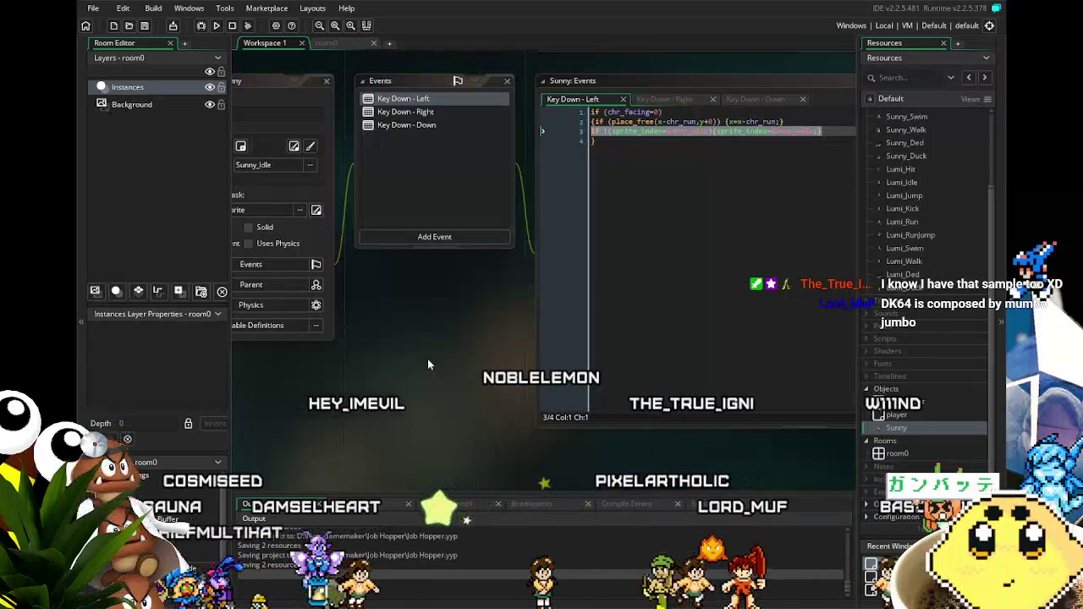
pyautogui.moveTo(428, 360); pyautogui.dragTo(455, 358)
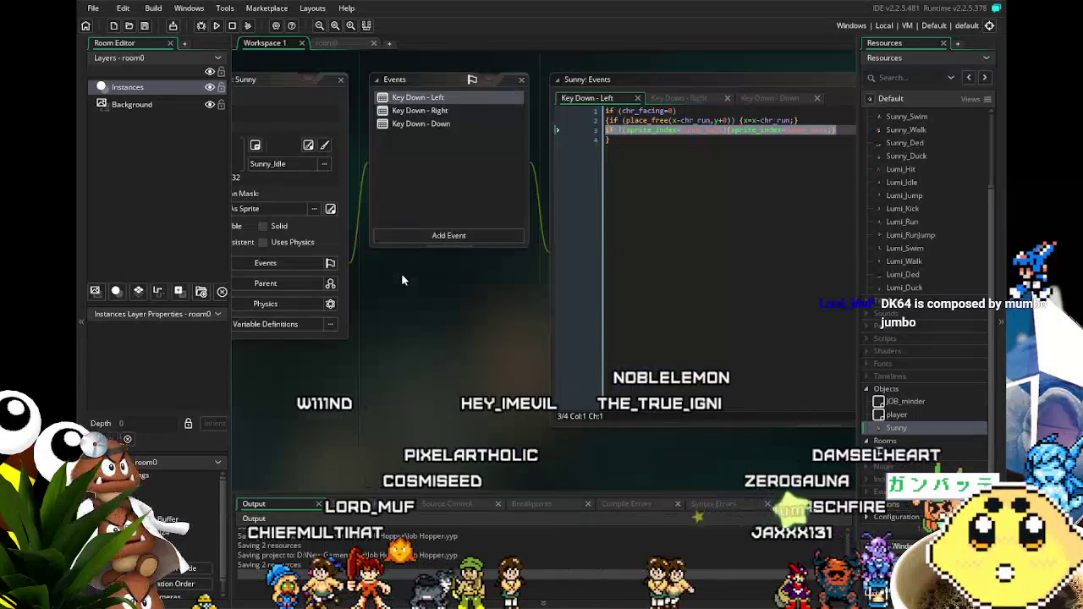
pyautogui.click(420, 244)
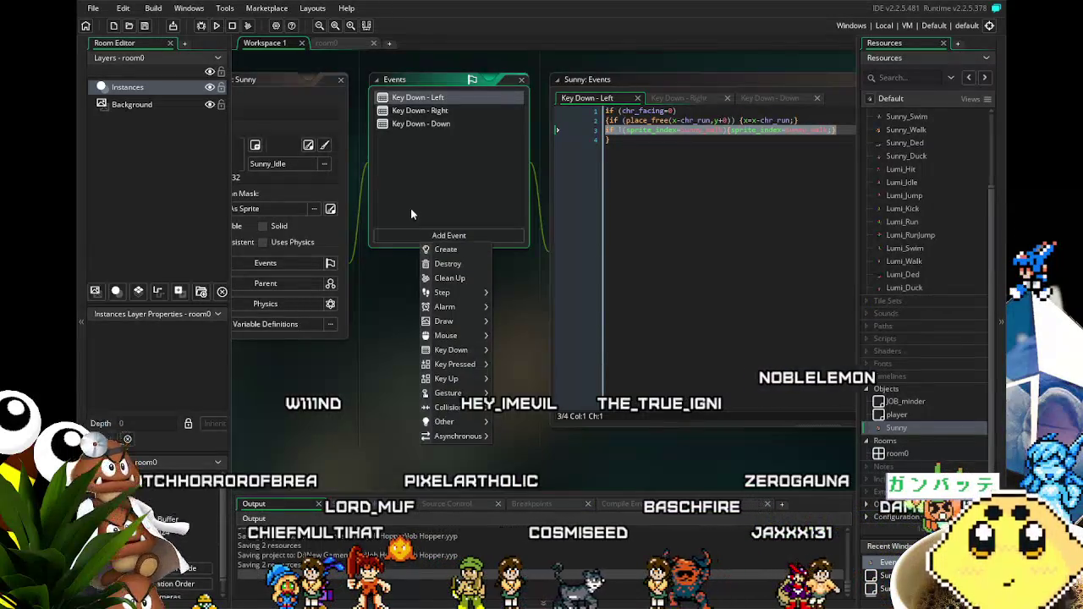
pyautogui.click(414, 207)
pyautogui.click(418, 108)
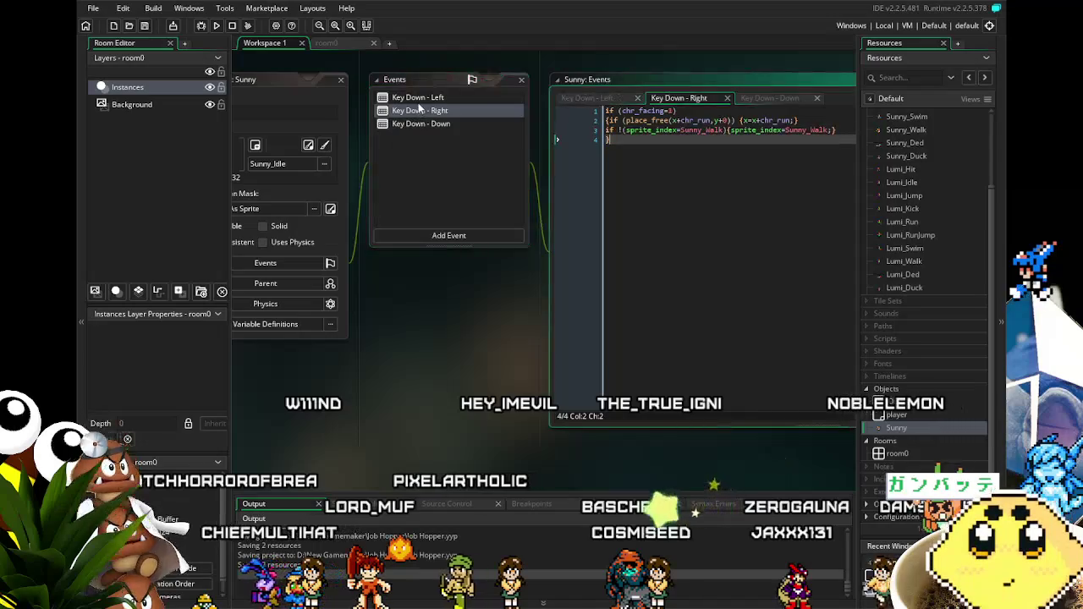
pyautogui.click(419, 98)
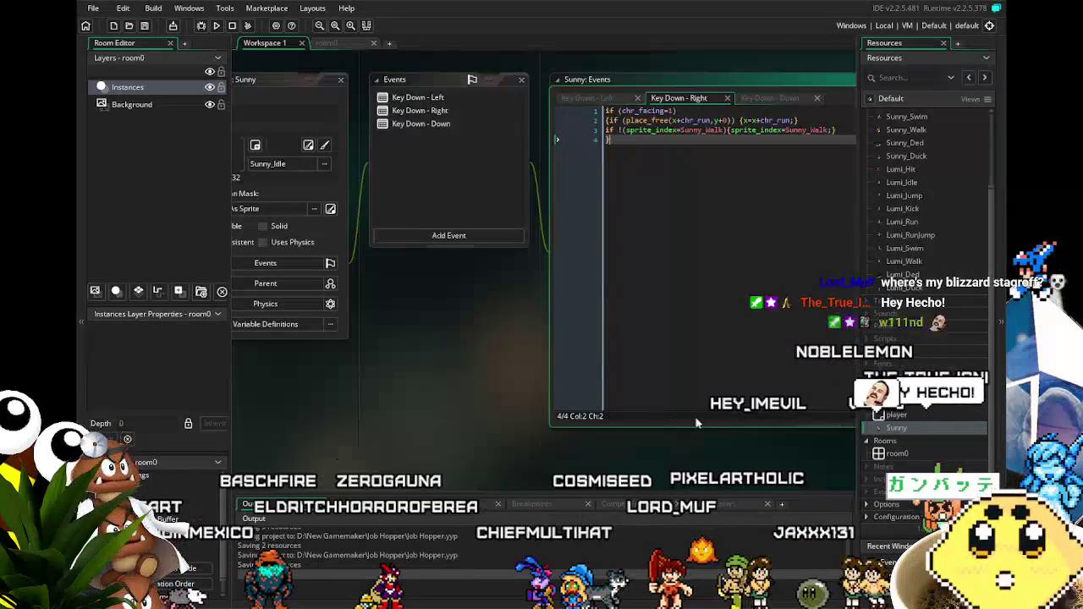
pyautogui.moveTo(515, 367)
pyautogui.mouseDown()
pyautogui.moveTo(486, 364)
pyautogui.moveTo(514, 373)
pyautogui.mouseUp()
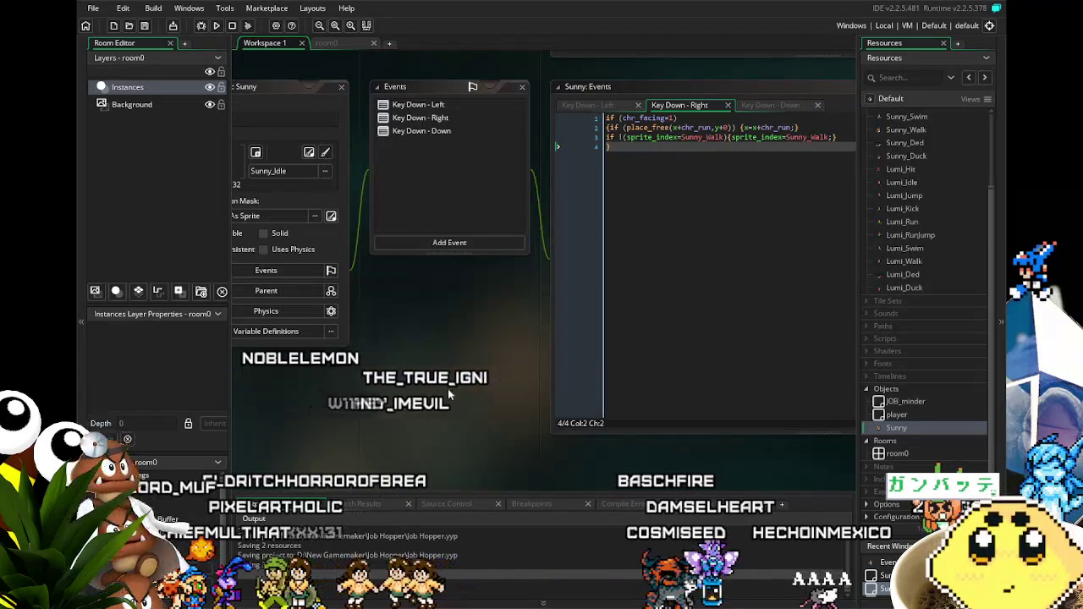
pyautogui.scroll(2, 482, 383)
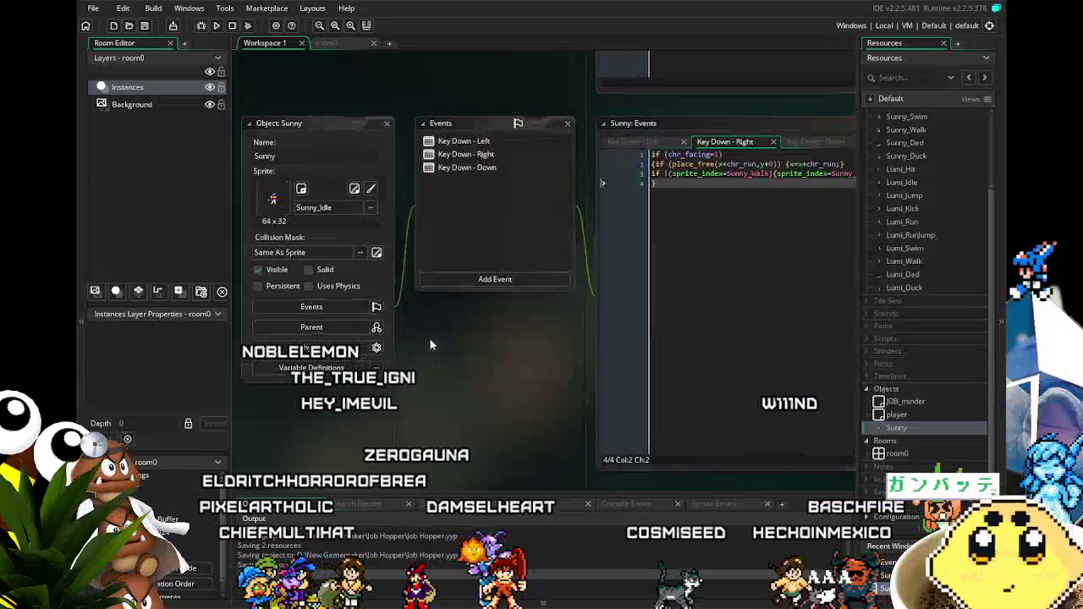
pyautogui.scroll(1, 410, 342)
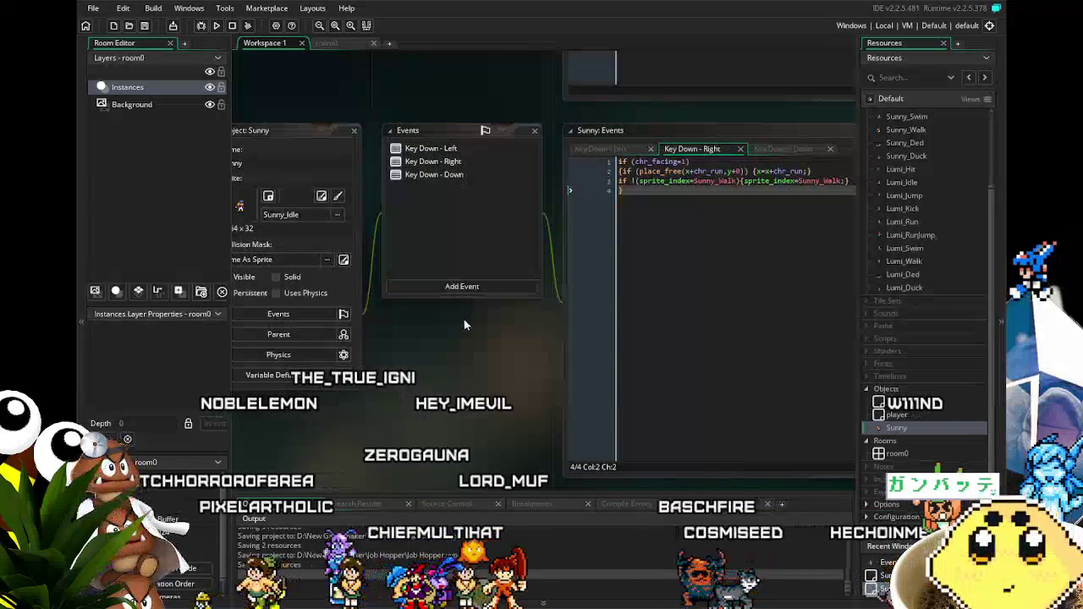
pyautogui.scroll(1, 460, 321)
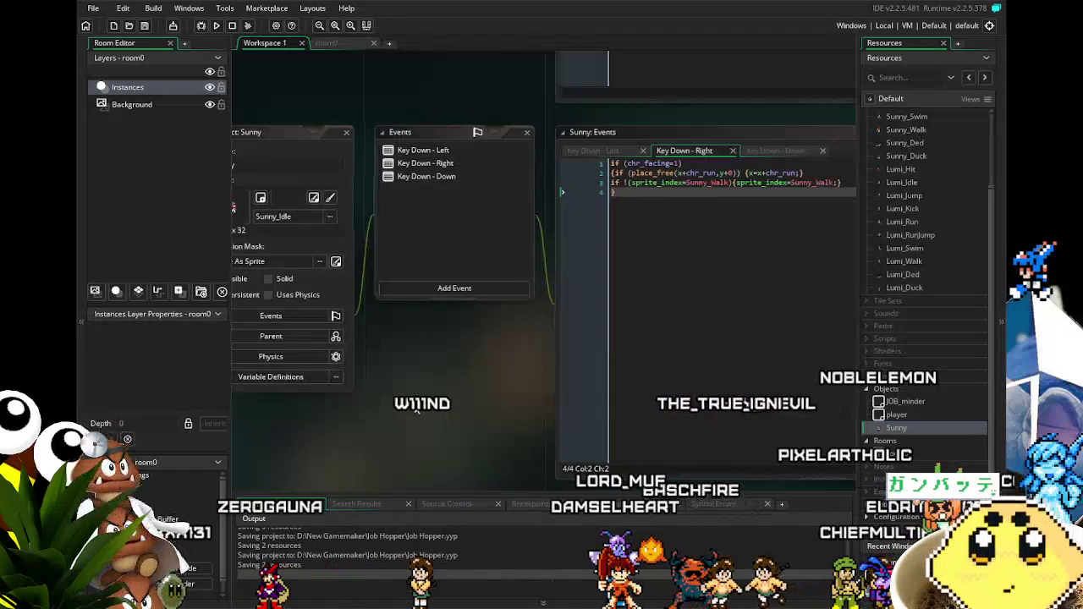
pyautogui.hscroll(-1, 470, 336)
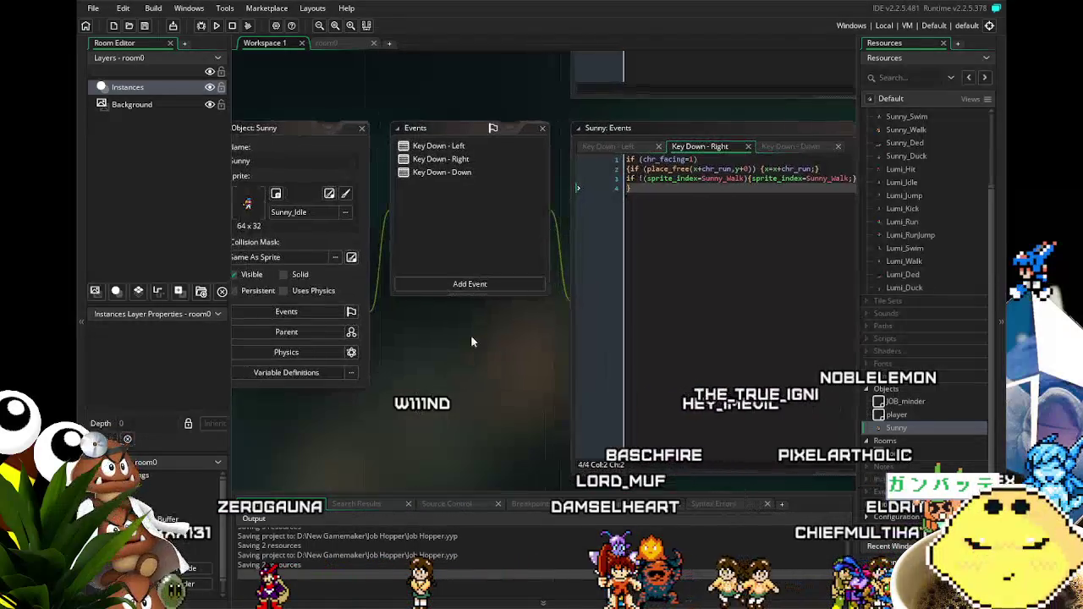
pyautogui.click(486, 171)
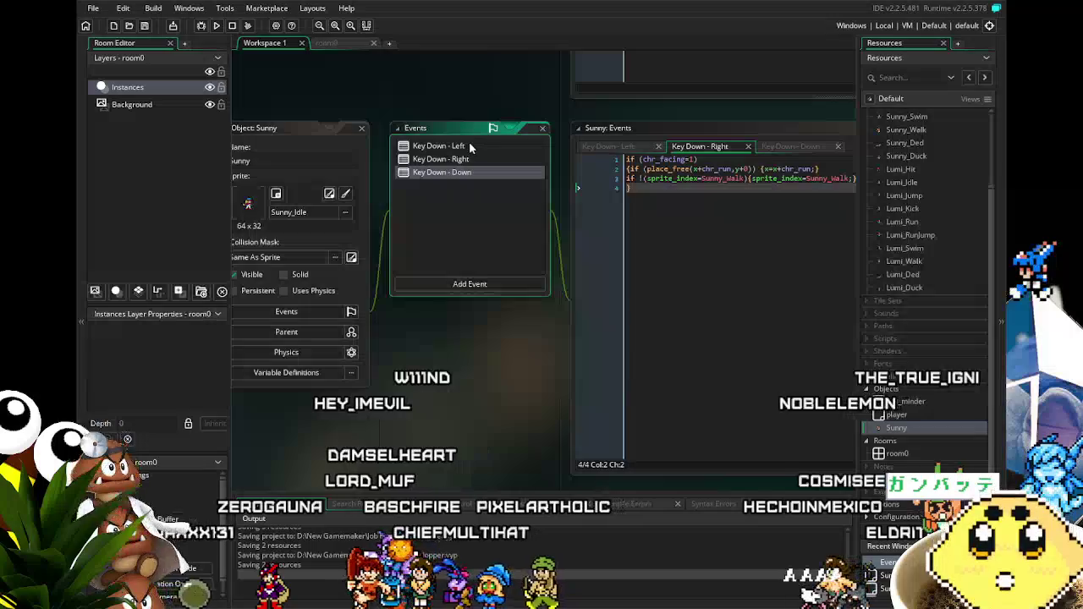
pyautogui.moveTo(460, 334)
pyautogui.mouseDown()
pyautogui.moveTo(489, 340)
pyautogui.moveTo(464, 338)
pyautogui.mouseUp()
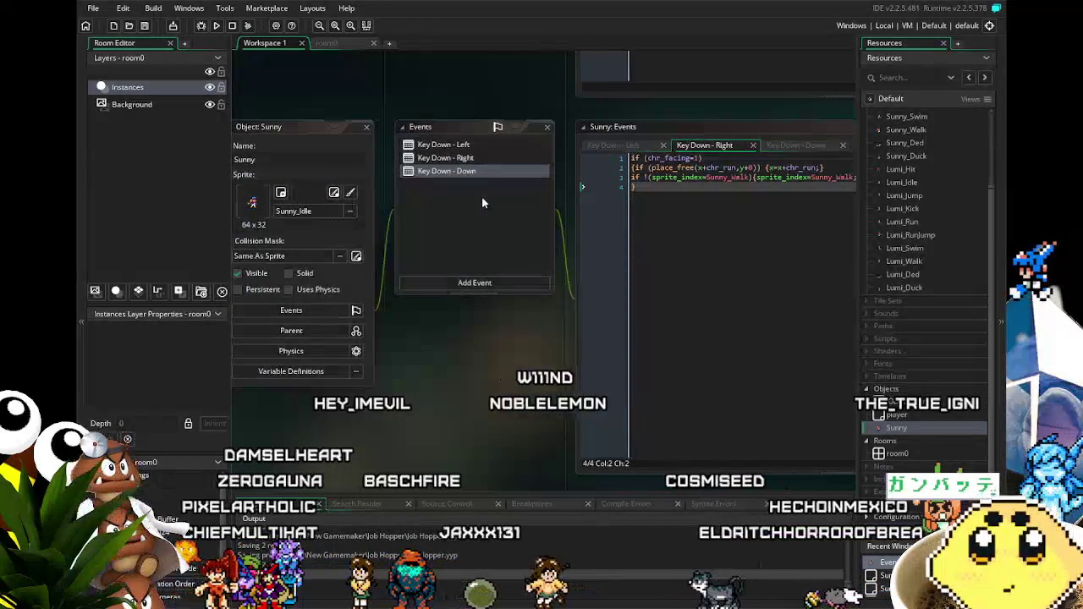
pyautogui.moveTo(530, 257)
pyautogui.mouseDown()
pyautogui.moveTo(499, 355)
pyautogui.moveTo(487, 356)
pyautogui.mouseUp()
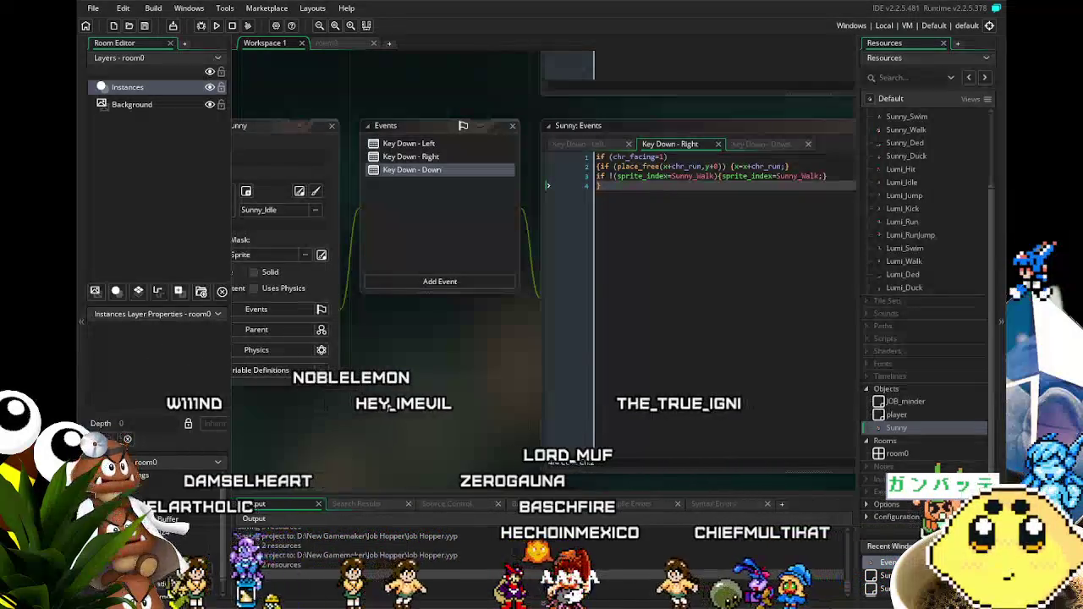
pyautogui.click(408, 282)
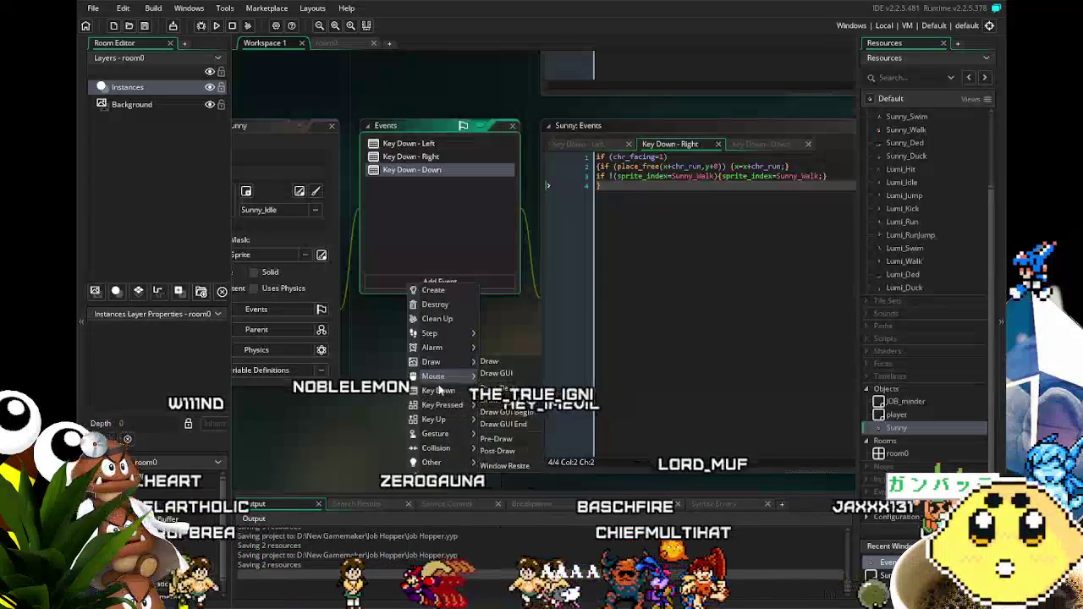
# Step: Add a Key Down - Z event and paste the jump code over its placeholder
pyautogui.moveTo(440, 391)
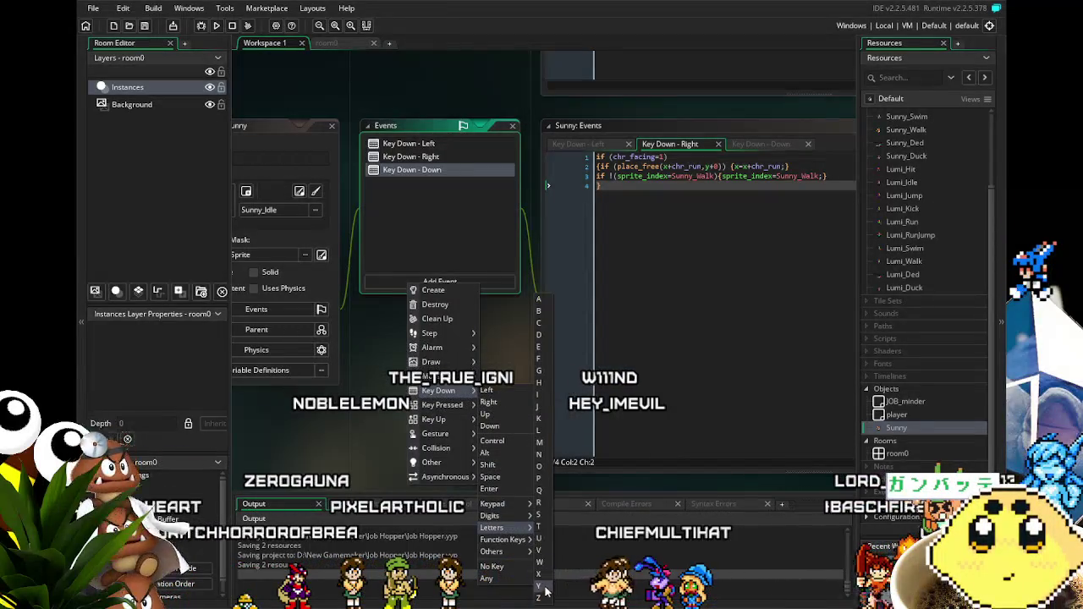
pyautogui.click(540, 599)
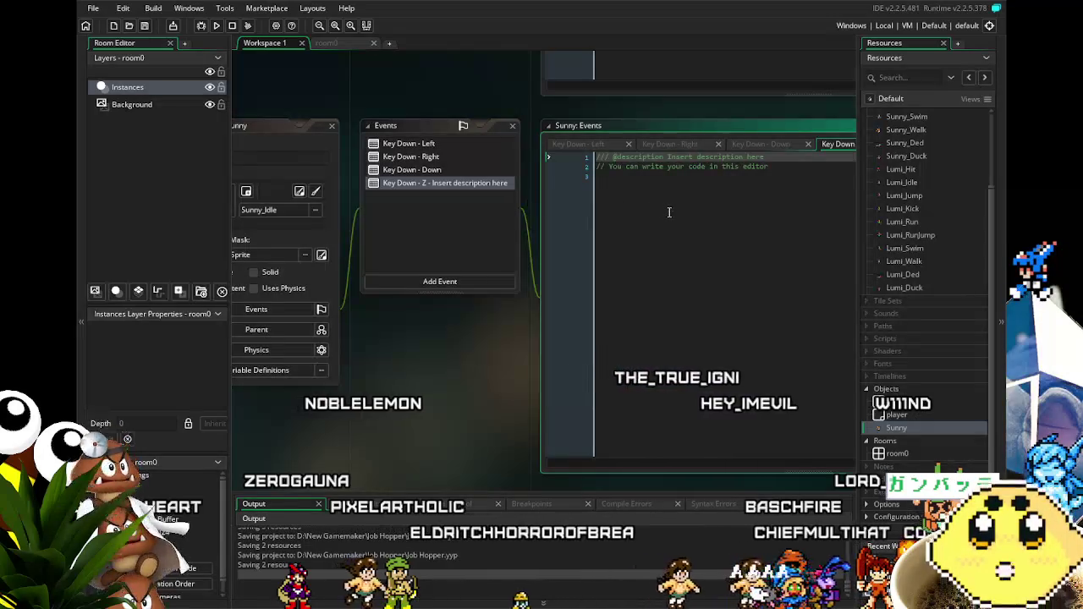
pyautogui.click(670, 283)
pyautogui.hotkey('ctrl', 'a')
pyautogui.hotkey('ctrl', 'v')
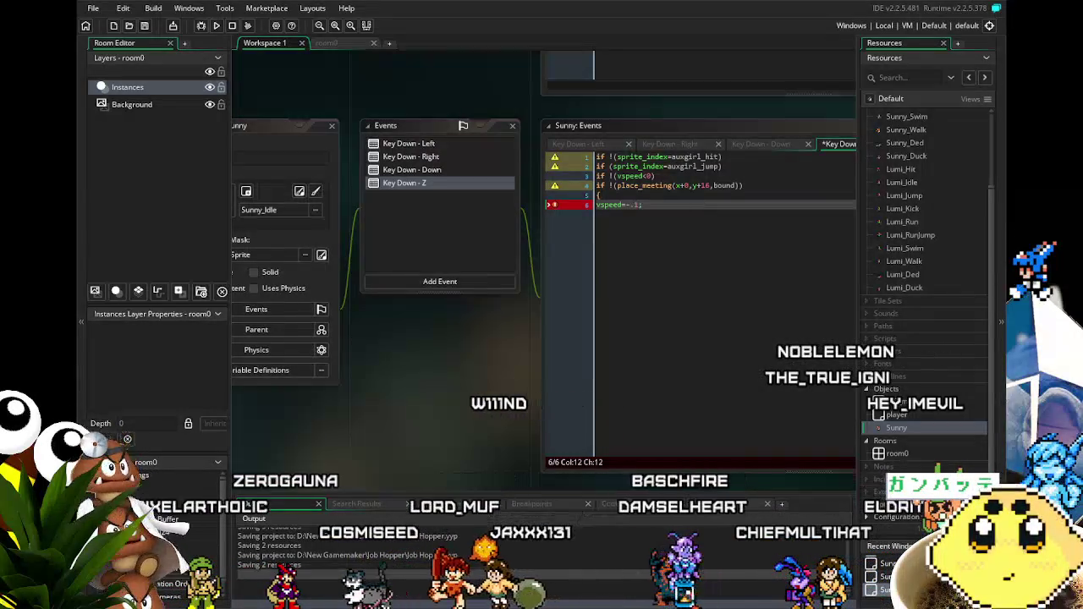
# Step: Add a new line after the vspeed=-.1 line to close the jump code
pyautogui.scroll(-1, 392, 418)
pyautogui.scroll(-1, 385, 420)
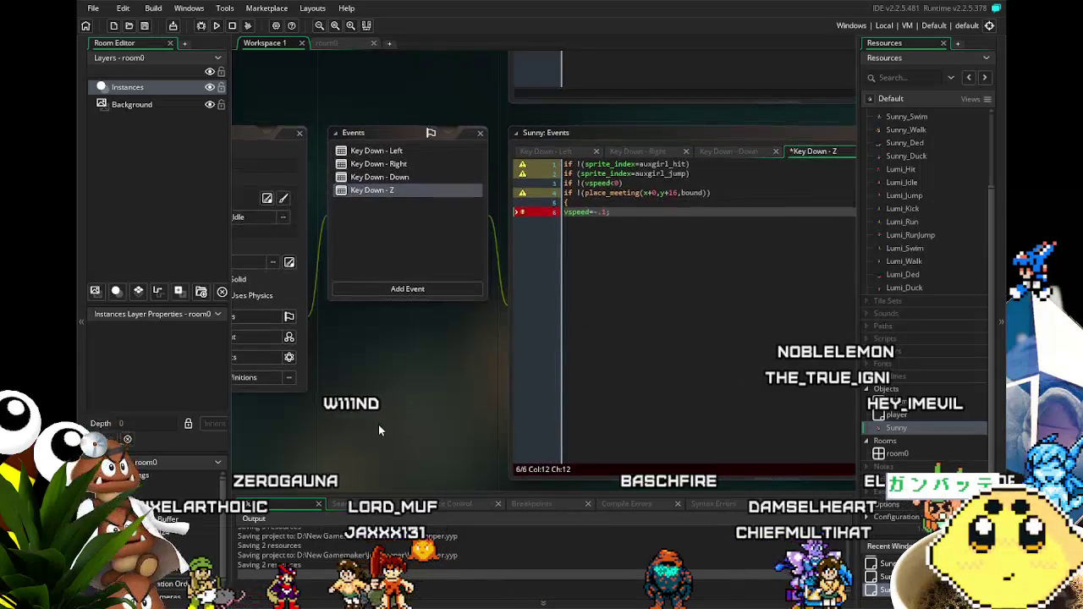
pyautogui.click(661, 234)
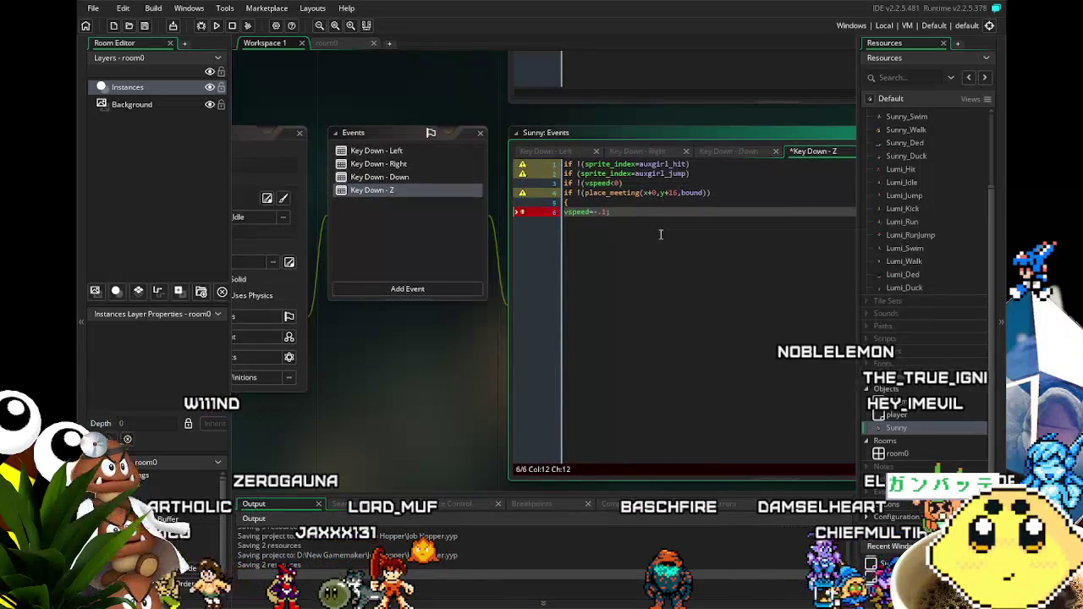
pyautogui.press('Return')
pyautogui.write('}')
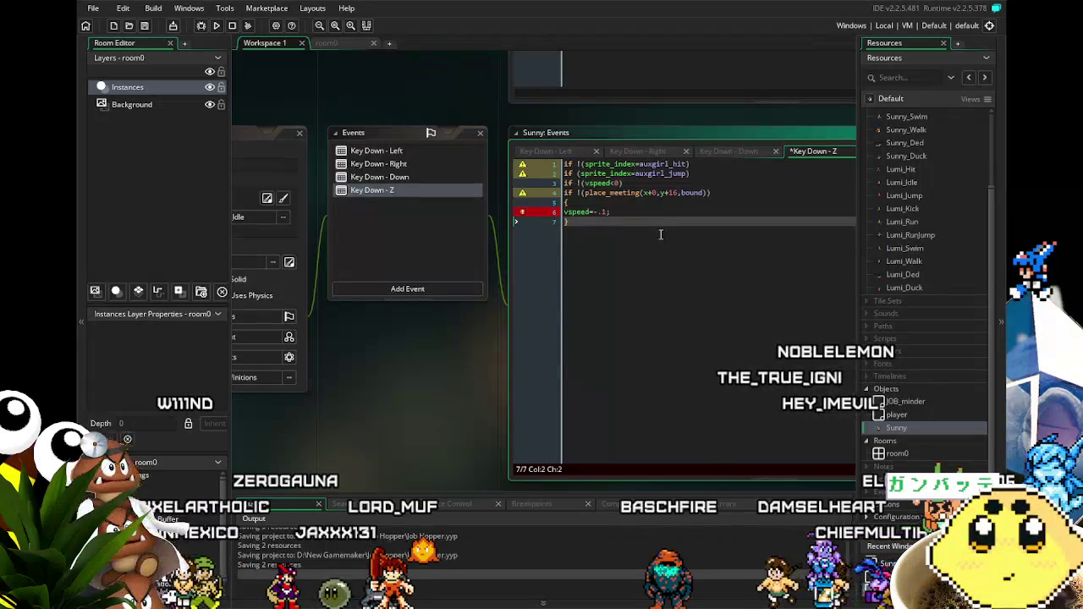
pyautogui.moveTo(661, 235); pyautogui.dragTo(629, 234)
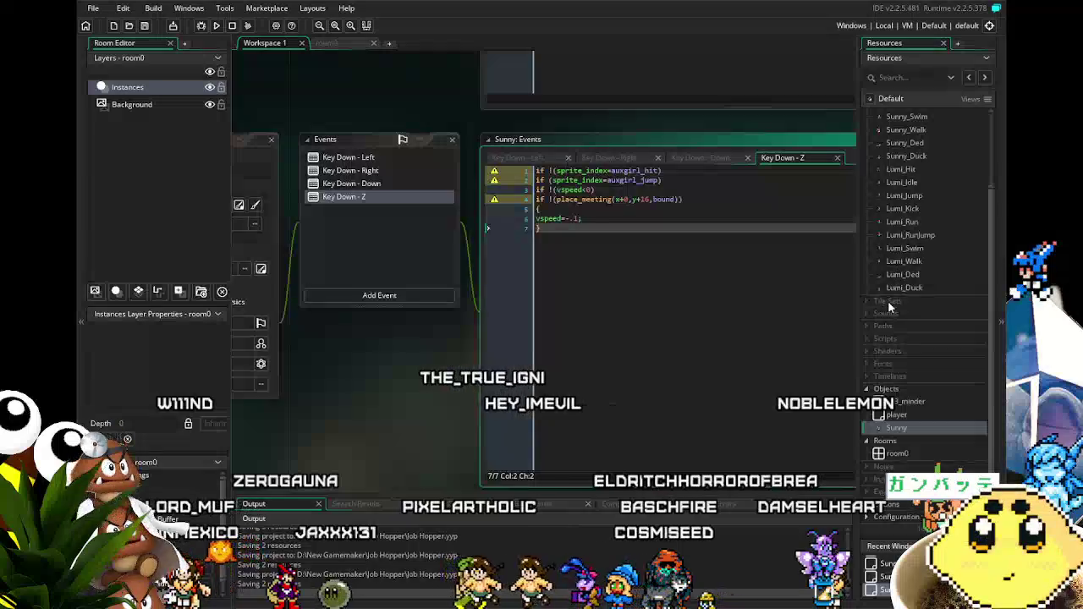
pyautogui.scroll(3, 888, 307)
pyautogui.rightClick(880, 113)
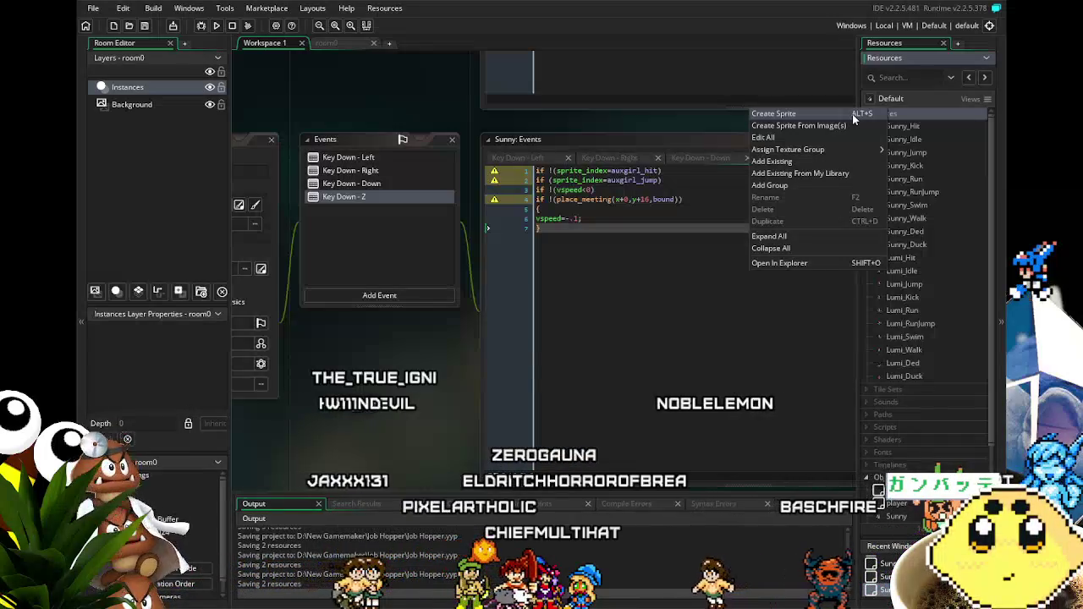
# Step: Create a new sprite, rename it spr_bound, and cancel the Resize Properties dialog
pyautogui.click(852, 113)
pyautogui.click(347, 124)
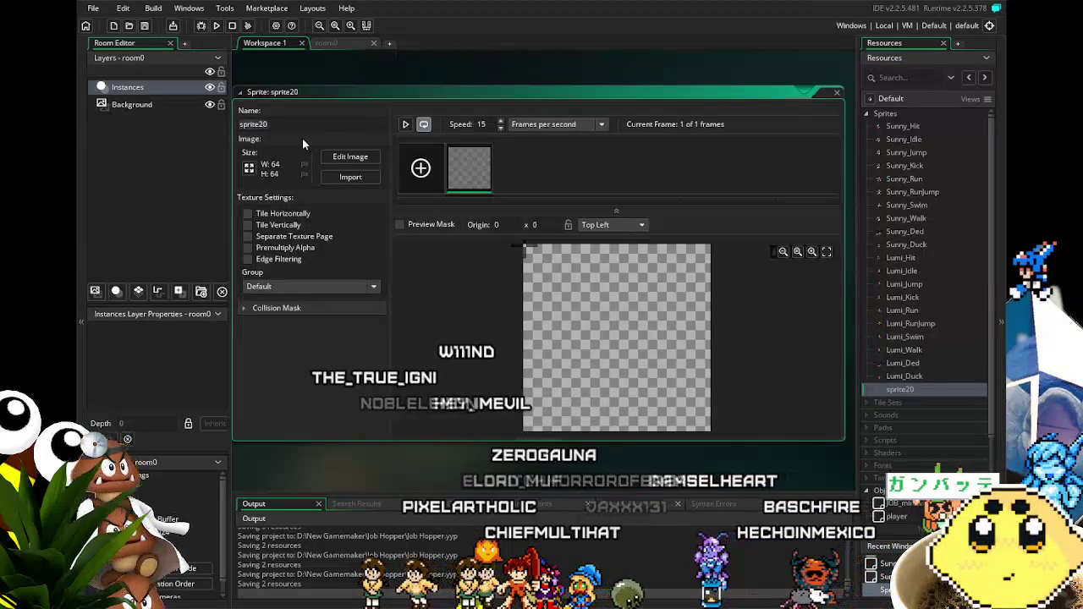
pyautogui.write('spr_bound')
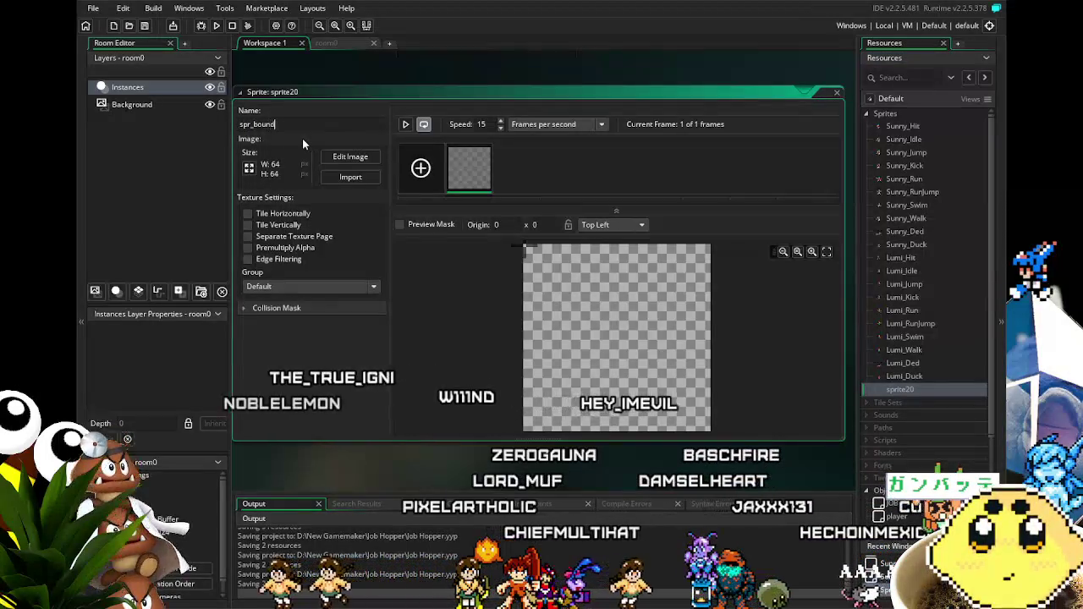
pyautogui.click(313, 174)
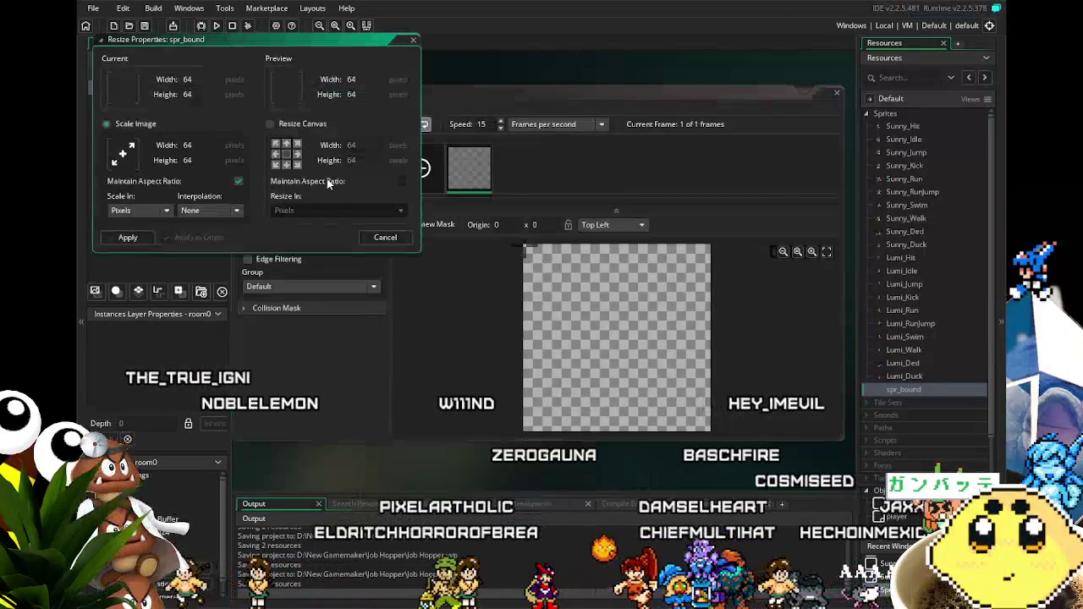
pyautogui.click(385, 238)
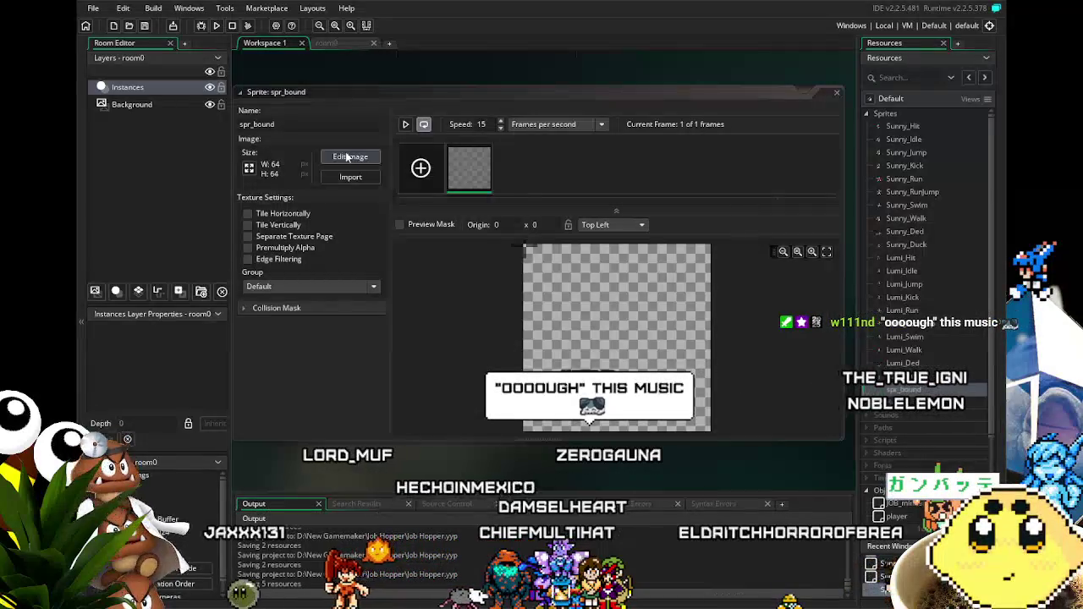
# Step: Fill spr_bound's canvas solid white with the Fill tool in the image editor
pyautogui.click(411, 168)
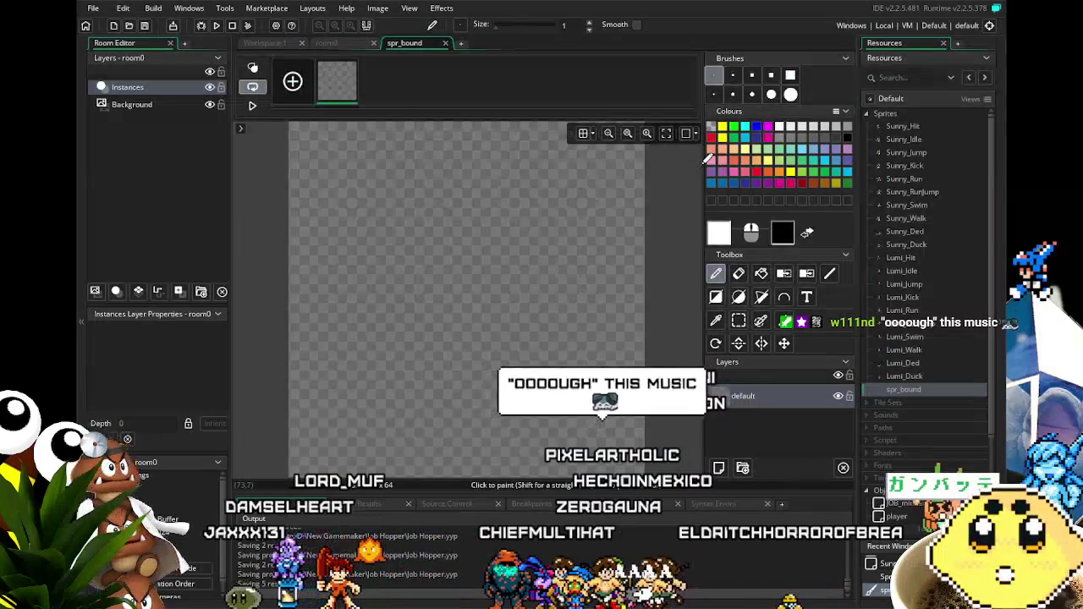
pyautogui.press('f')
pyautogui.click(363, 163)
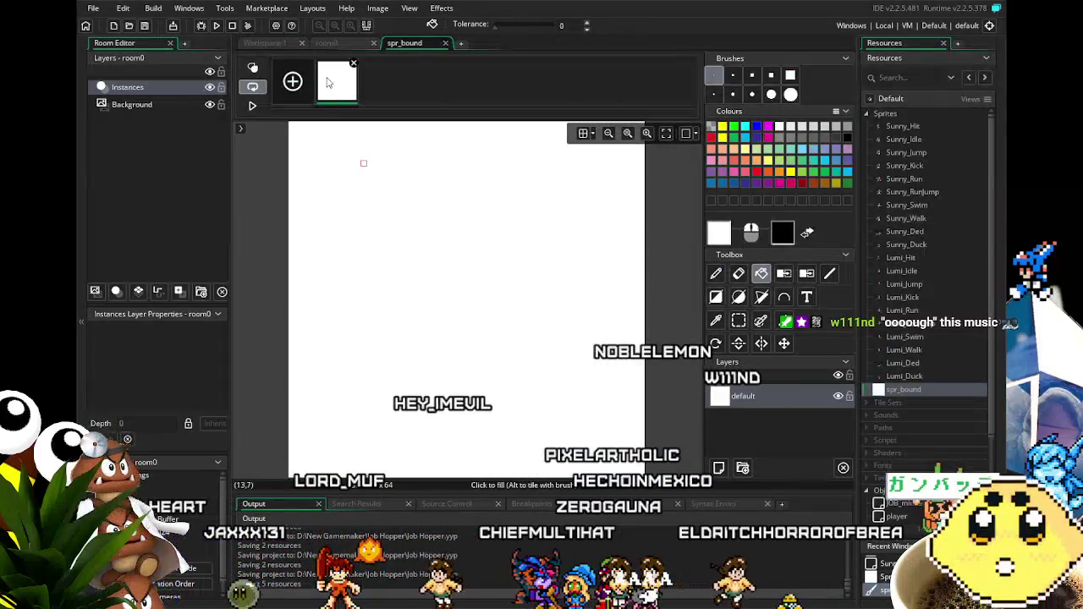
pyautogui.hotkey('ctrl', 'z')
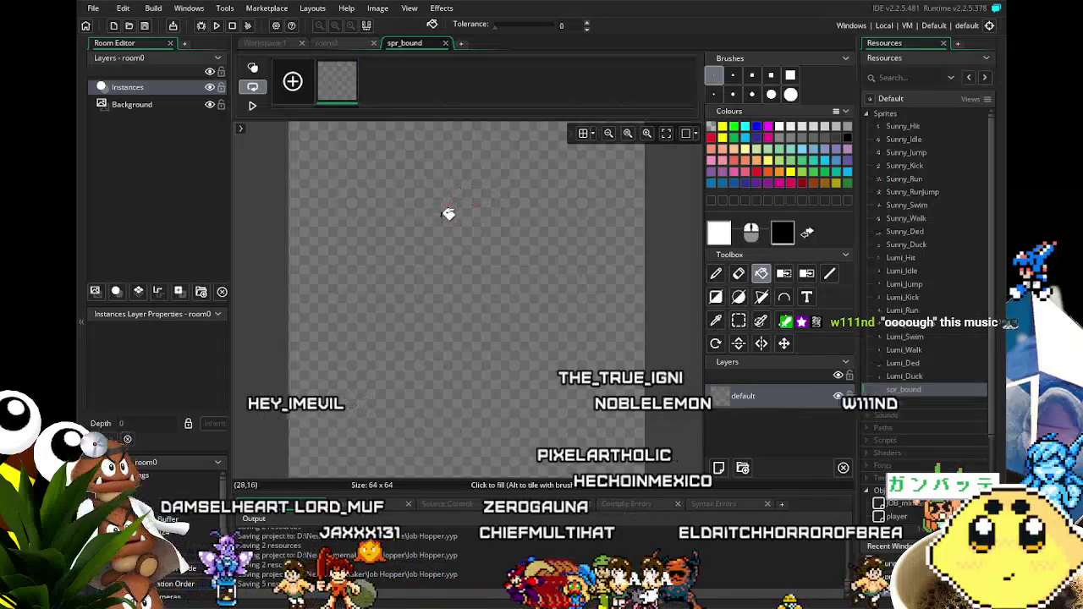
pyautogui.click(451, 208)
pyautogui.click(445, 42)
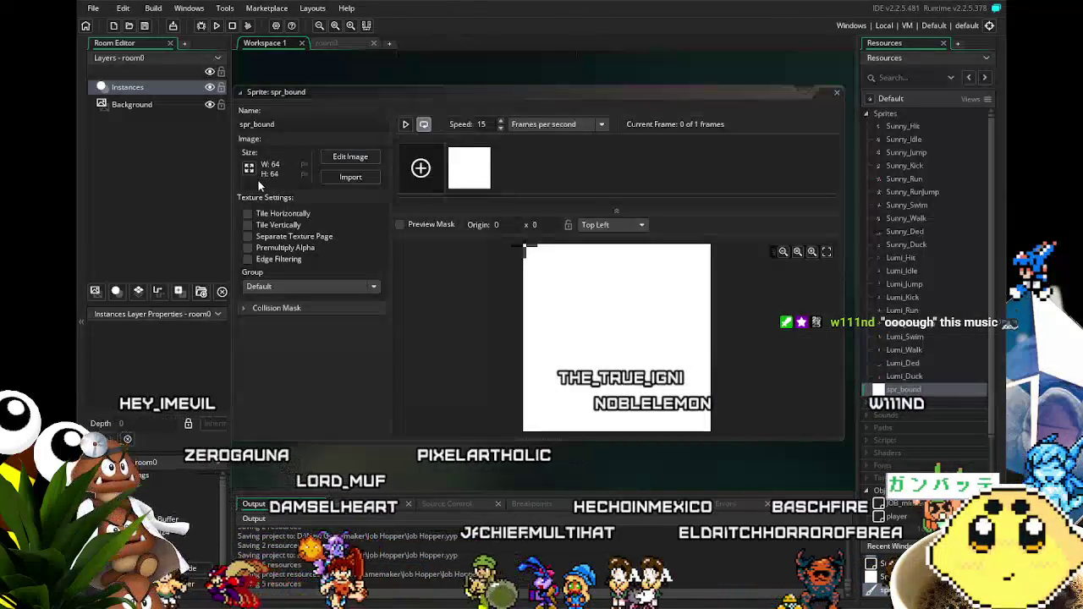
# Step: Resize spr_bound to 16×16 pixels
pyautogui.click(249, 170)
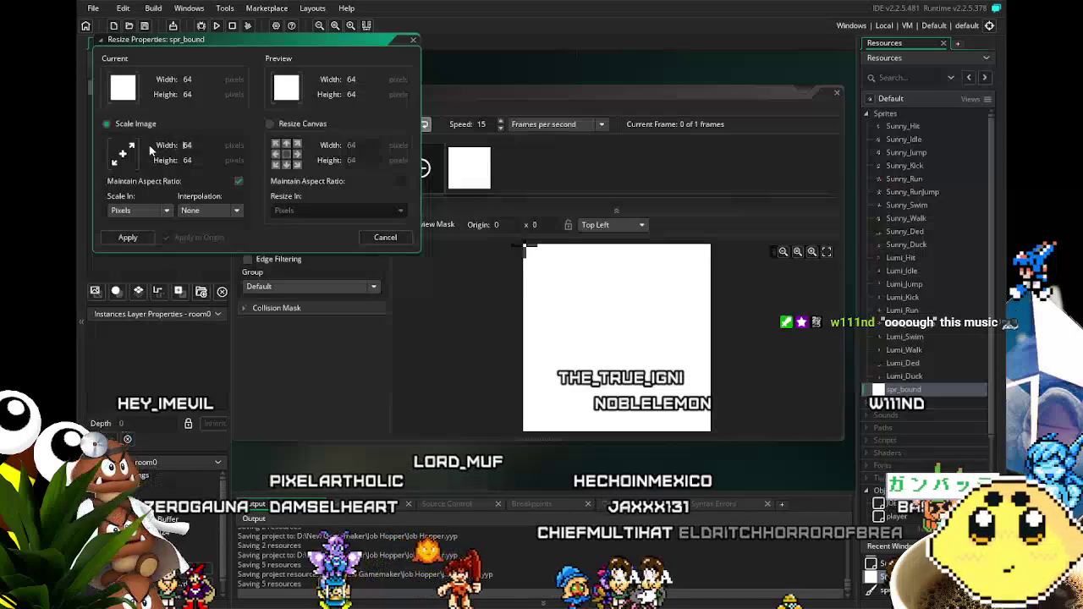
pyautogui.write('6')
pyautogui.press('Return')
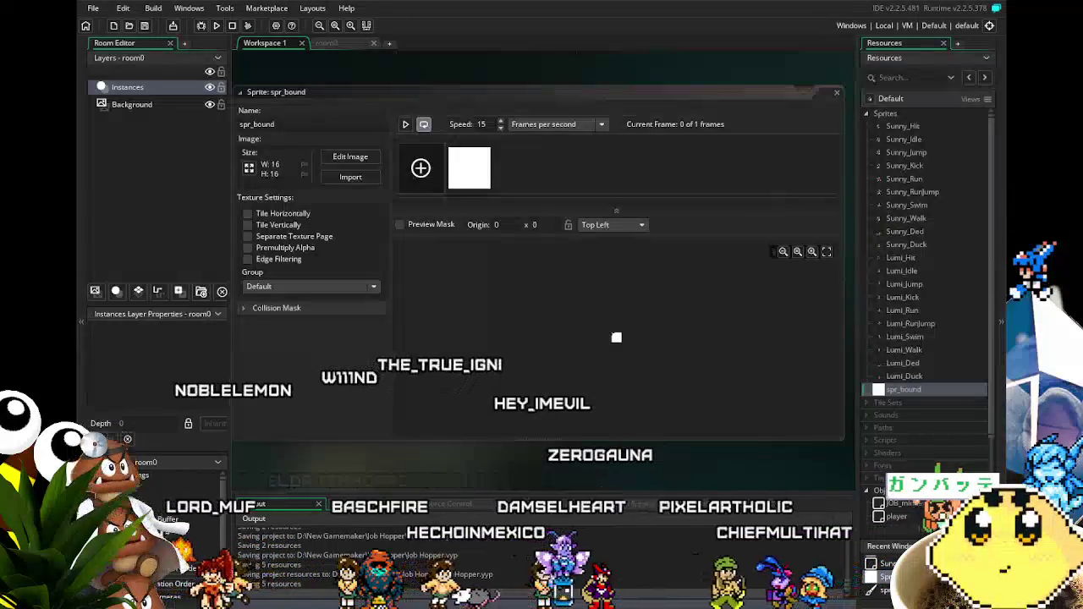
# Step: Create a new object and assign it the spr_bound sprite
pyautogui.moveTo(439, 457); pyautogui.dragTo(457, 427)
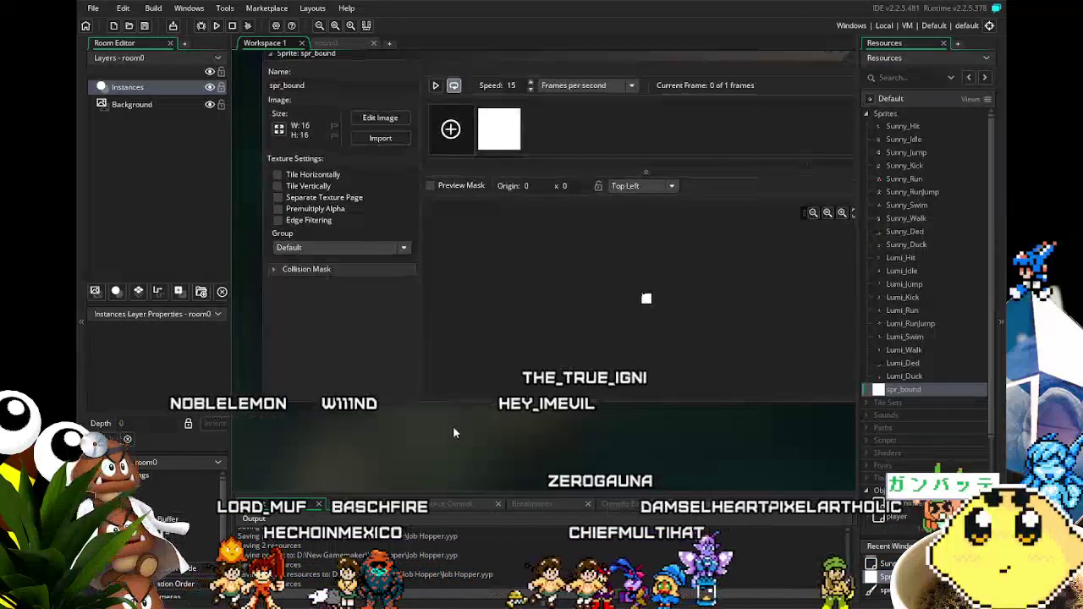
pyautogui.scroll(-3, 934, 385)
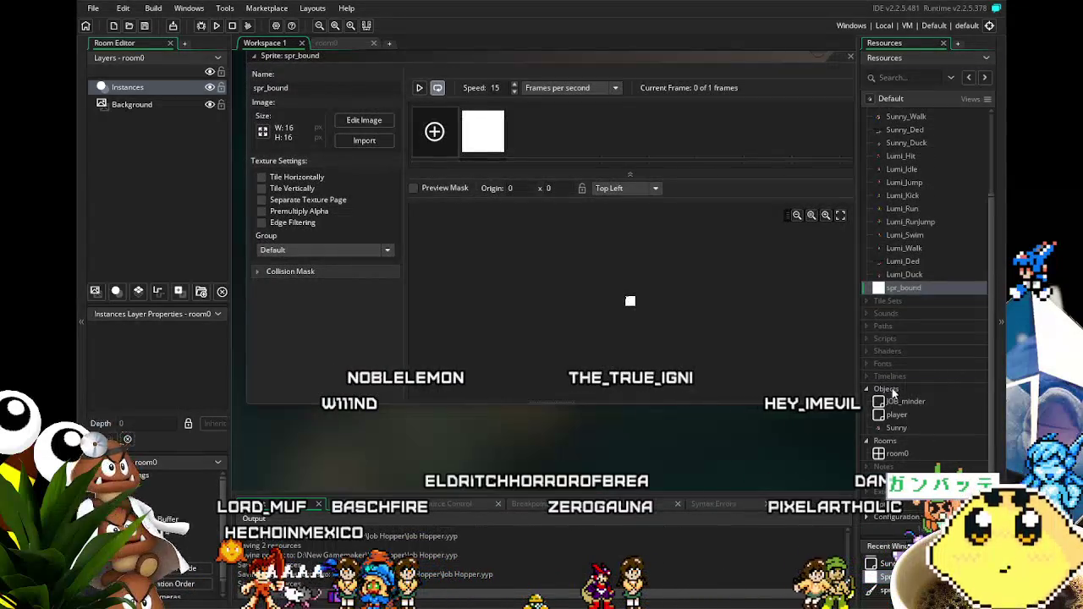
pyautogui.rightClick(893, 392)
pyautogui.click(846, 398)
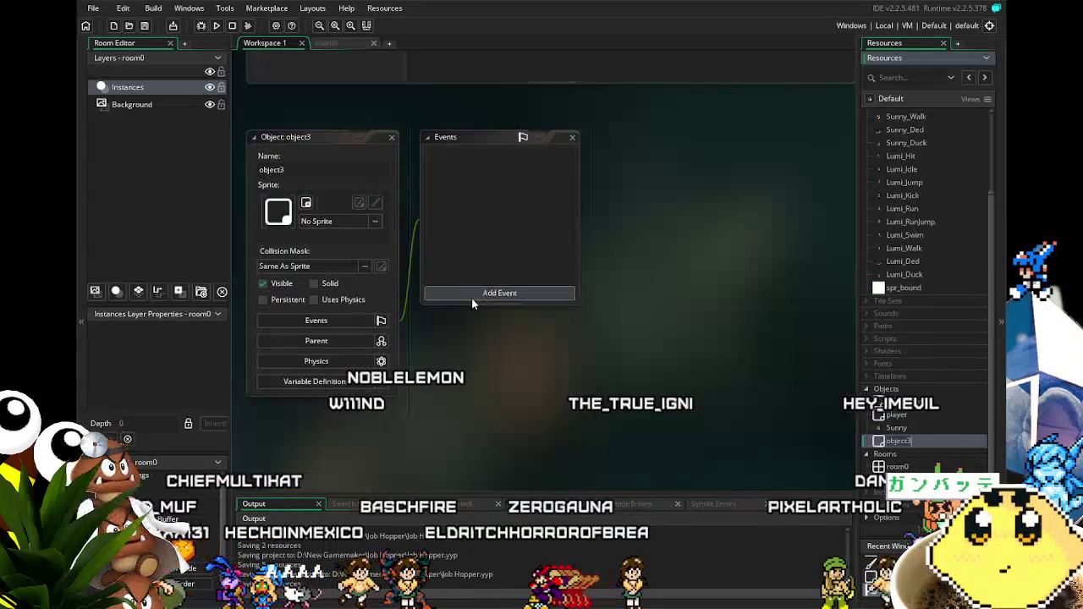
pyautogui.click(473, 297)
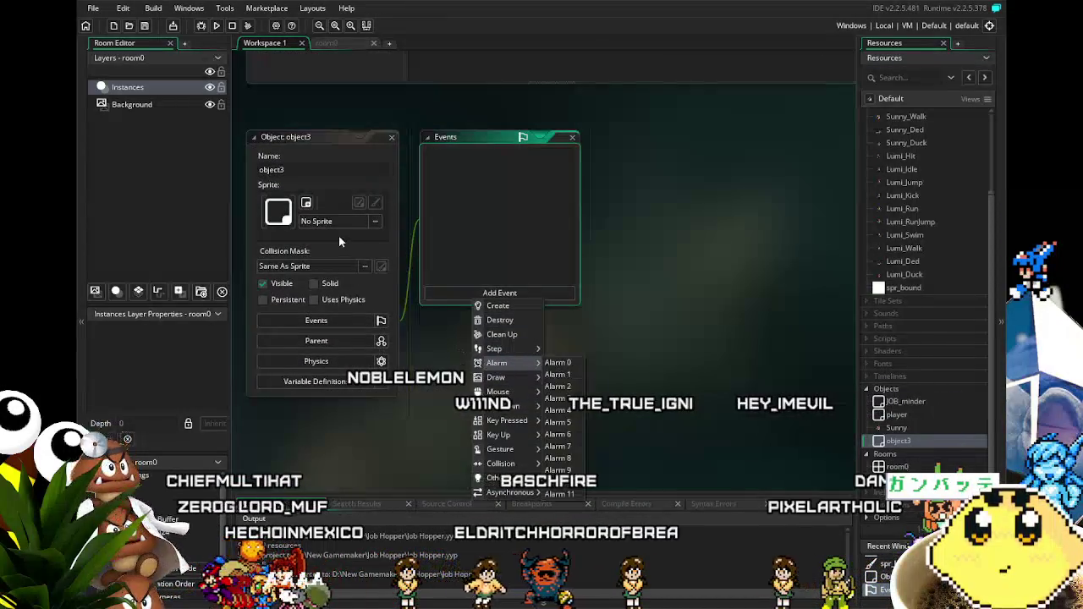
pyautogui.click(335, 230)
pyautogui.click(330, 221)
pyautogui.click(545, 377)
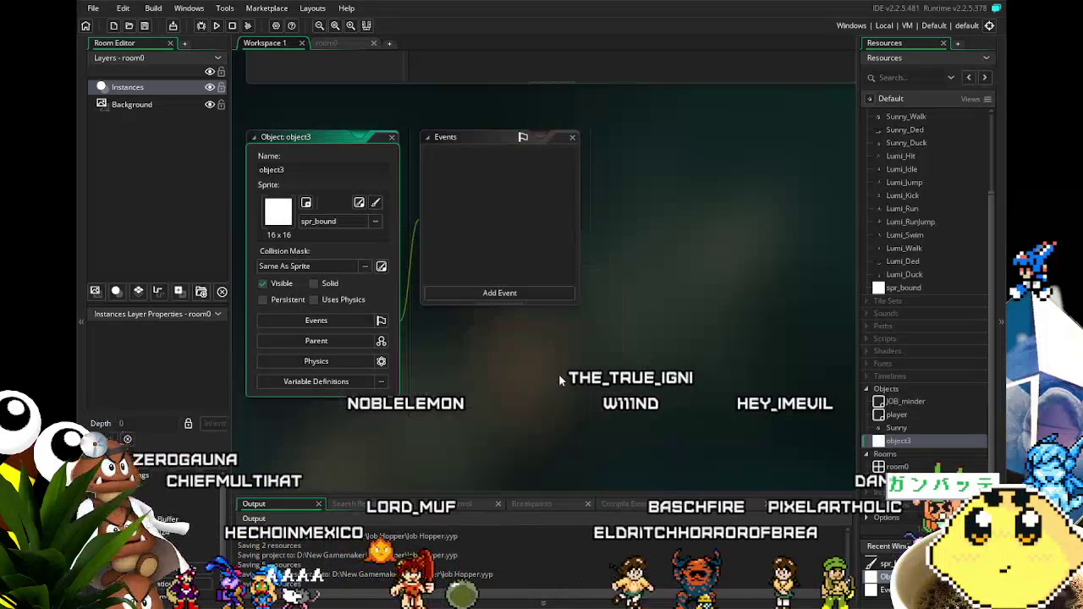
# Step: Rename the new object from object3 to bound
pyautogui.click(344, 167)
pyautogui.press('Home')
pyautogui.write('l')
pyautogui.press('Return')
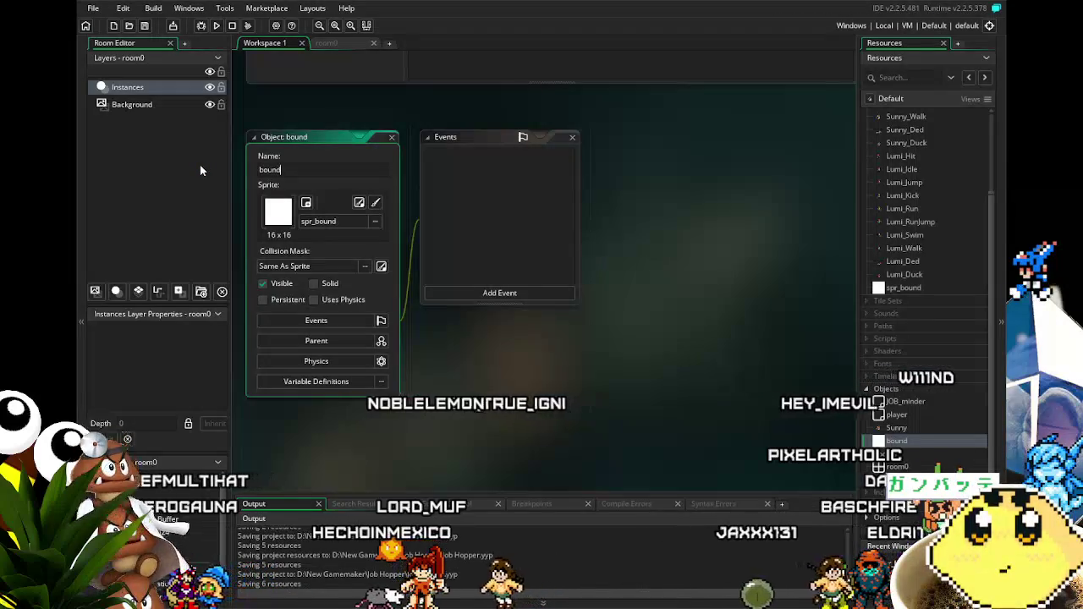
# Step: Open the Sunny object's editor from the Resources tree
pyautogui.scroll(-1, 899, 382)
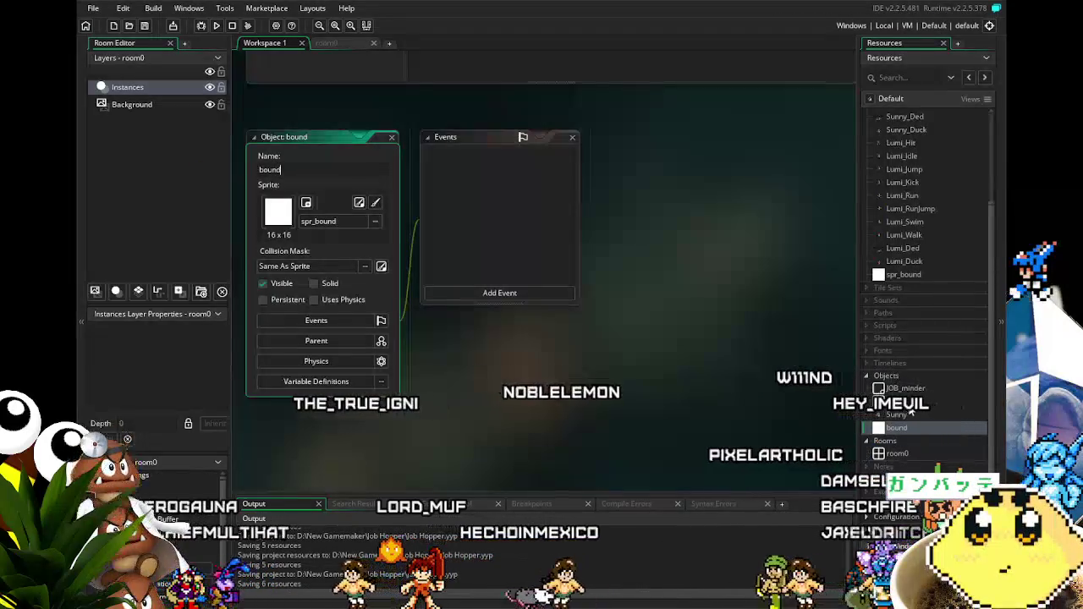
pyautogui.click(906, 415)
pyautogui.doubleClick(908, 416)
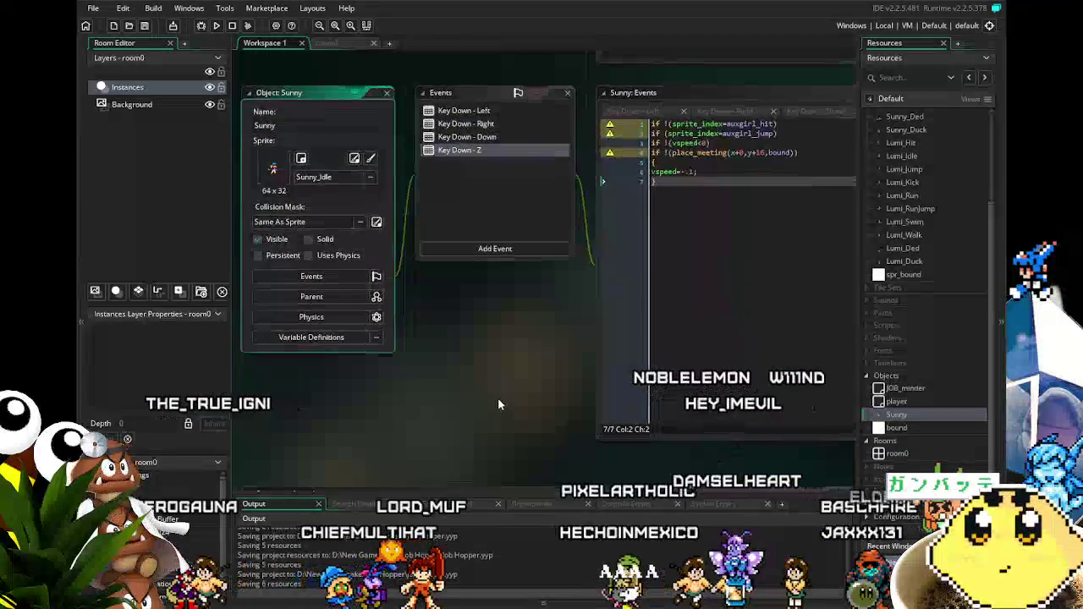
# Step: In the Key Down - Z code, change auxgirl_jump to Sunny_Jump and auxgirl_hit to Sunny_Hit
pyautogui.click(618, 317)
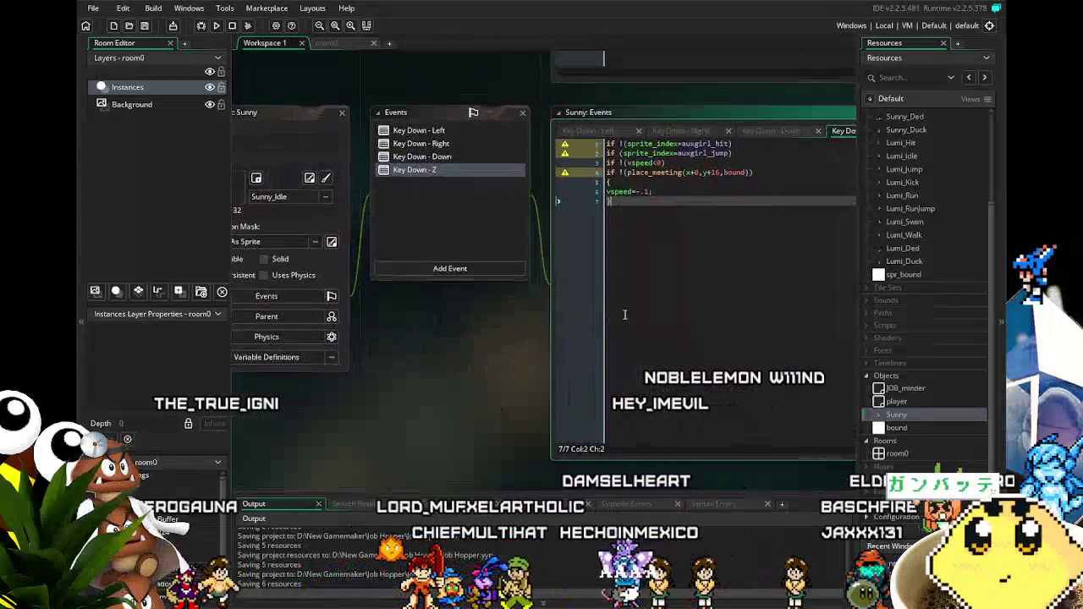
pyautogui.click(706, 154)
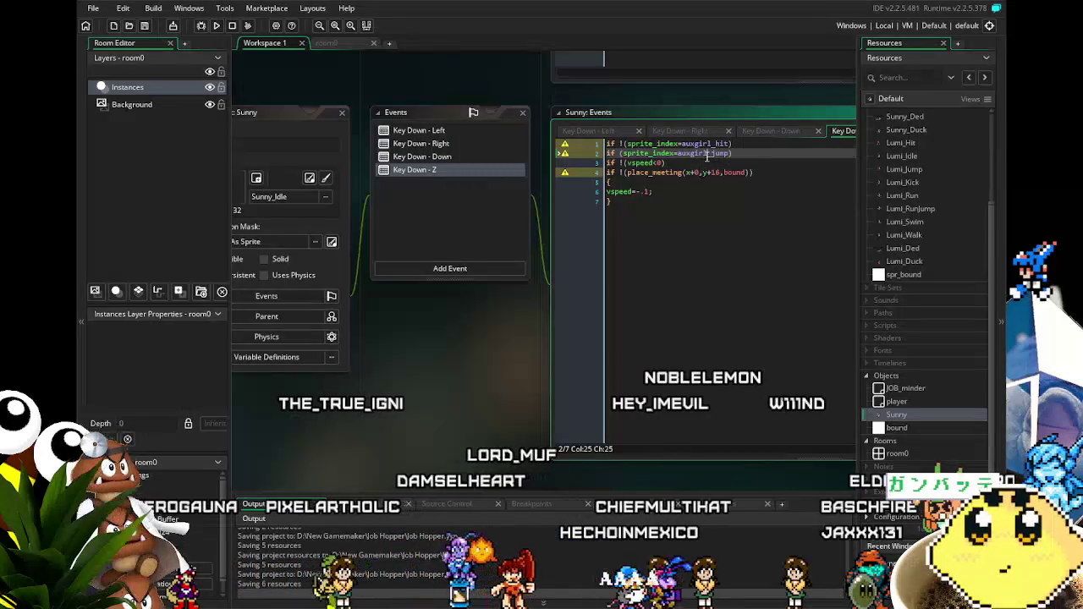
pyautogui.click(728, 153)
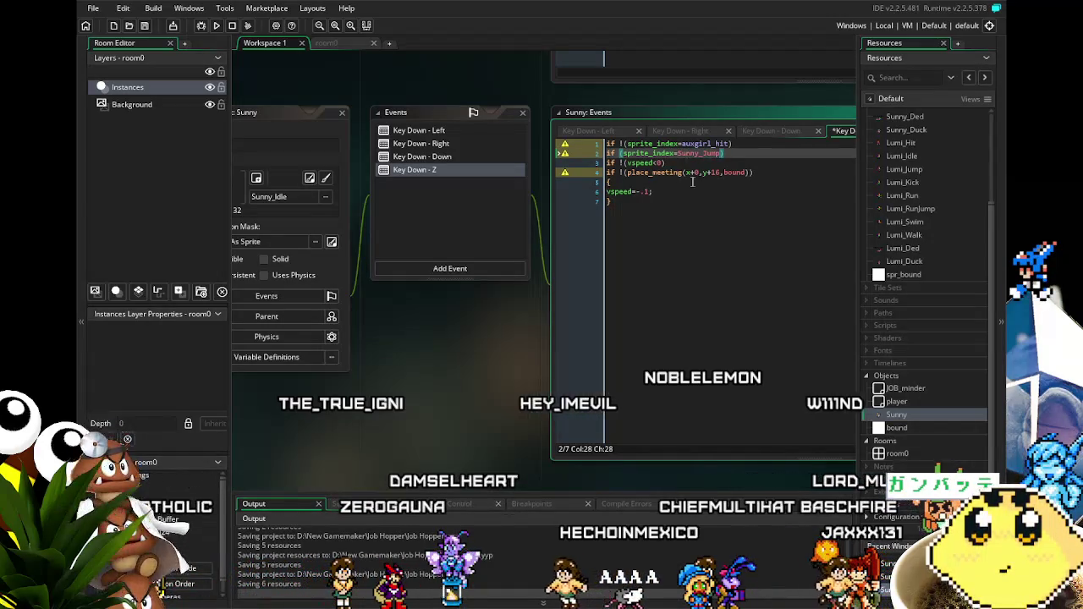
pyautogui.click(684, 280)
pyautogui.click(725, 144)
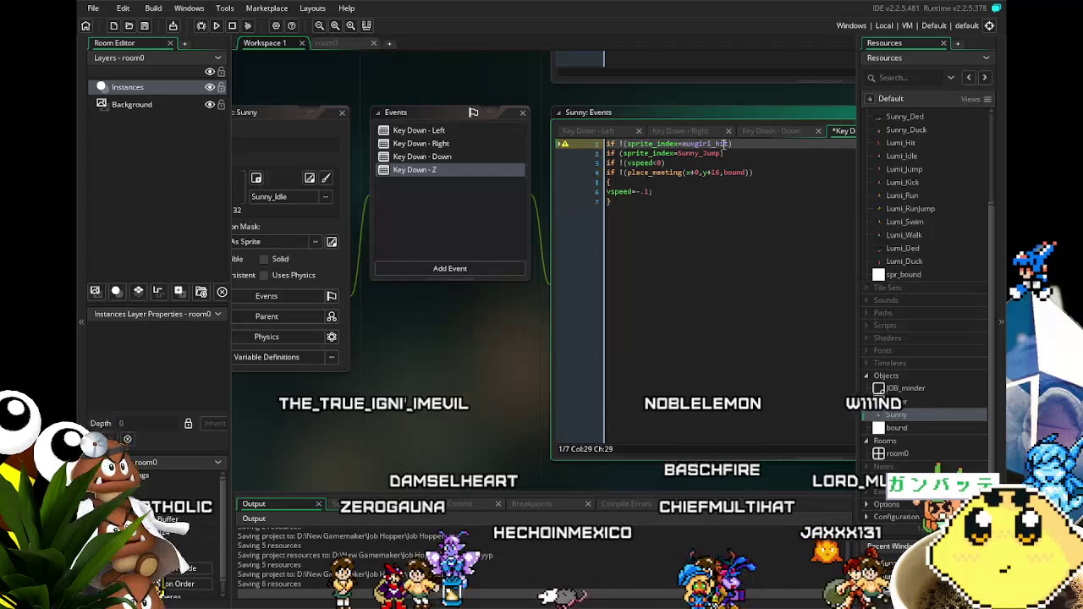
pyautogui.click(728, 144)
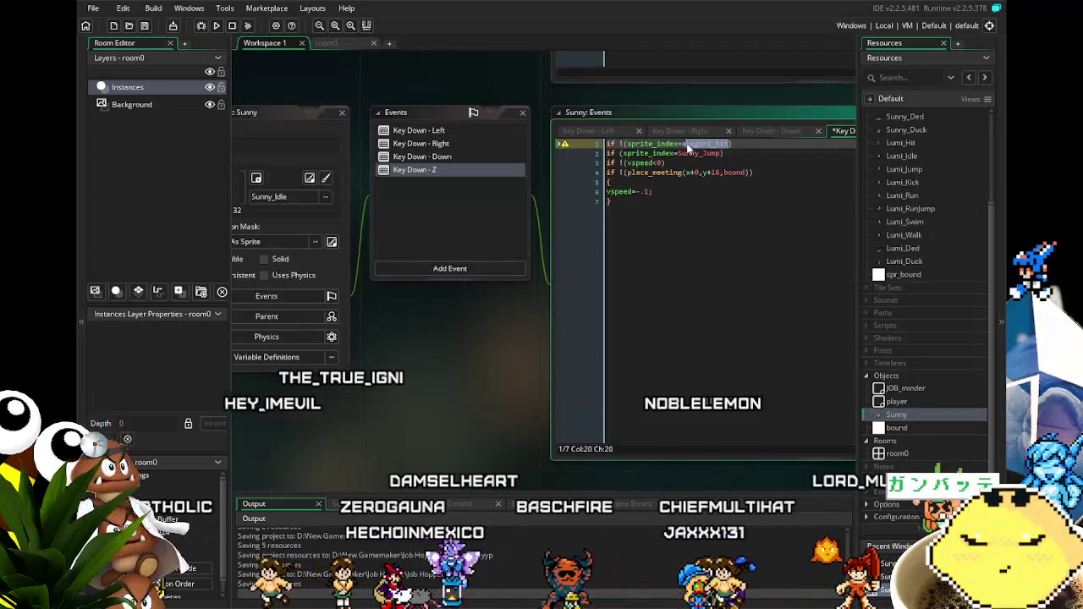
pyautogui.moveTo(690, 147); pyautogui.dragTo(686, 147)
pyautogui.write('nny_')
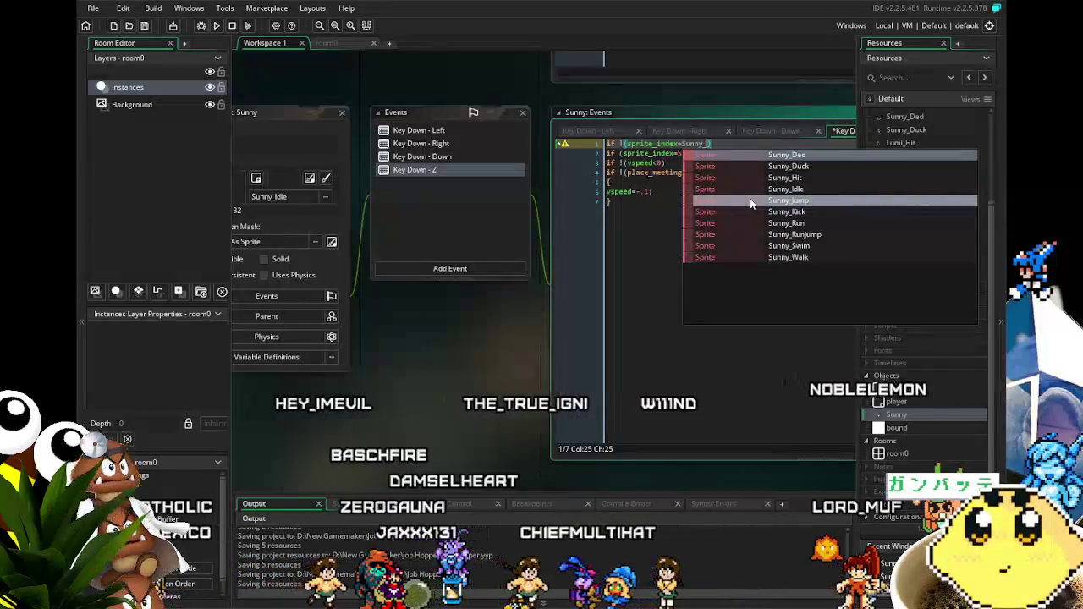
pyautogui.write('Hit')
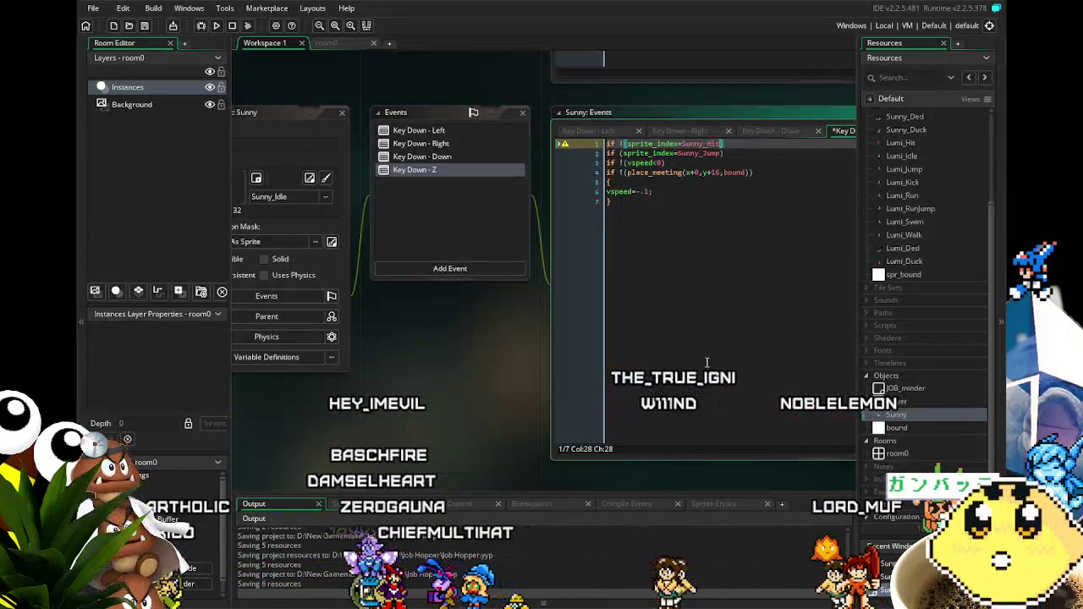
pyautogui.click(707, 362)
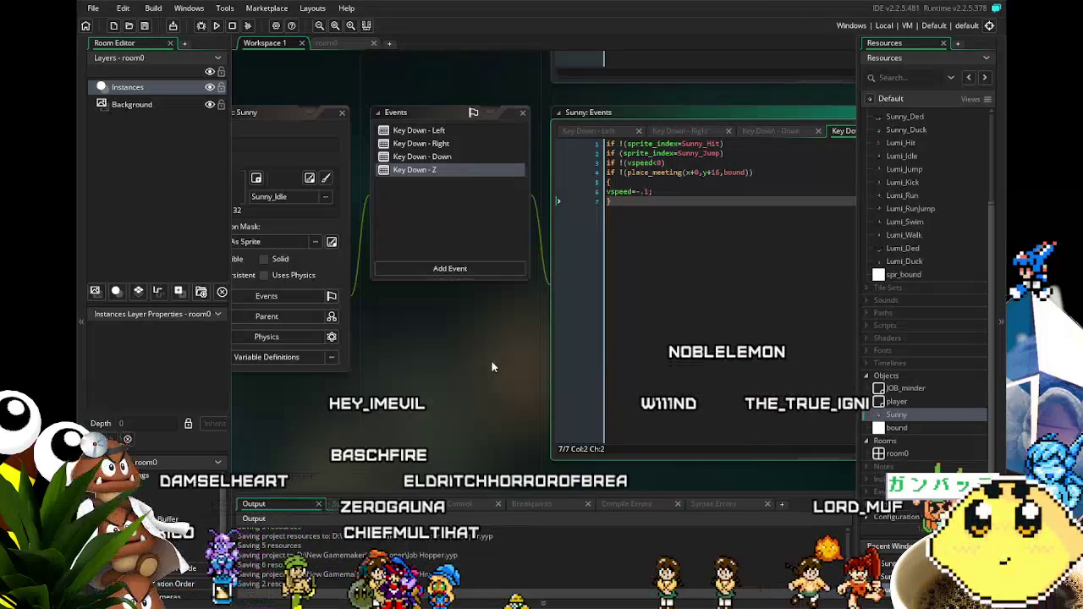
# Step: Shift the workspace view and bring up the room0 editor
pyautogui.moveTo(457, 375)
pyautogui.mouseDown()
pyautogui.moveTo(471, 372)
pyautogui.moveTo(417, 376)
pyautogui.mouseUp()
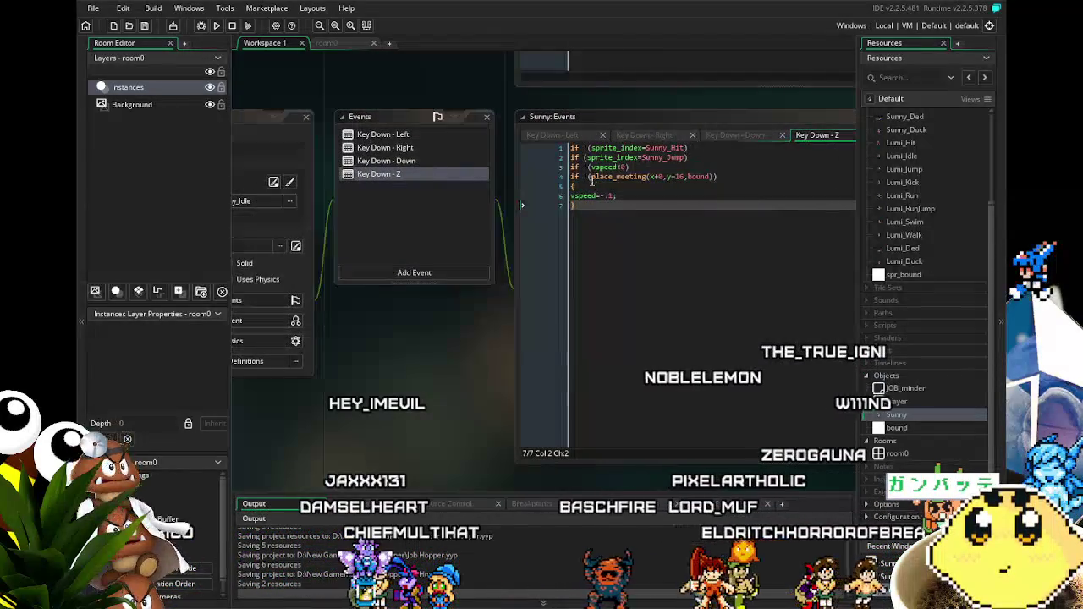
pyautogui.moveTo(404, 357); pyautogui.dragTo(456, 331)
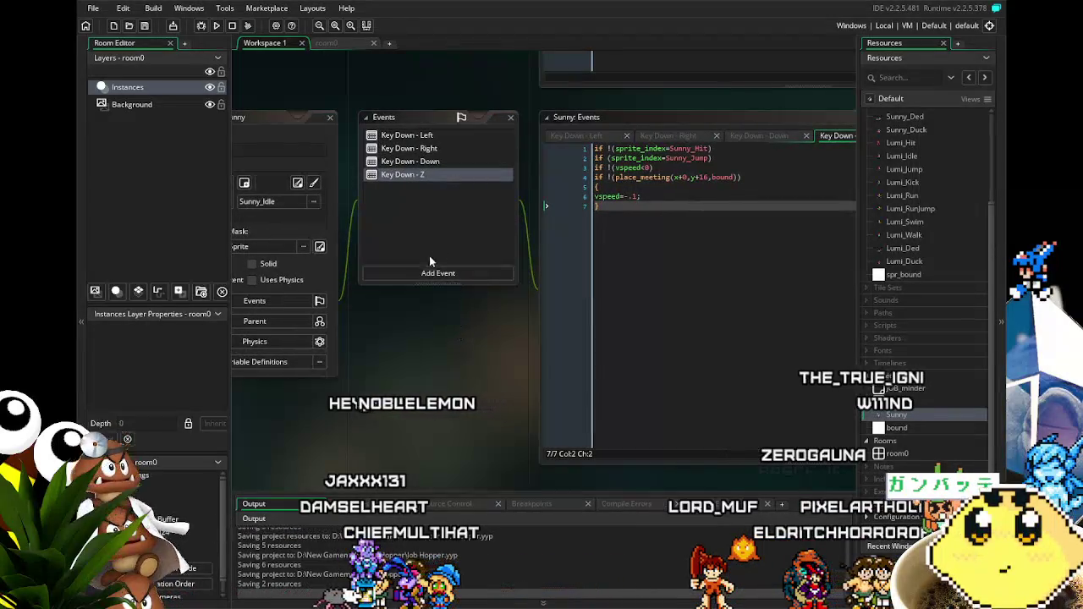
pyautogui.click(334, 44)
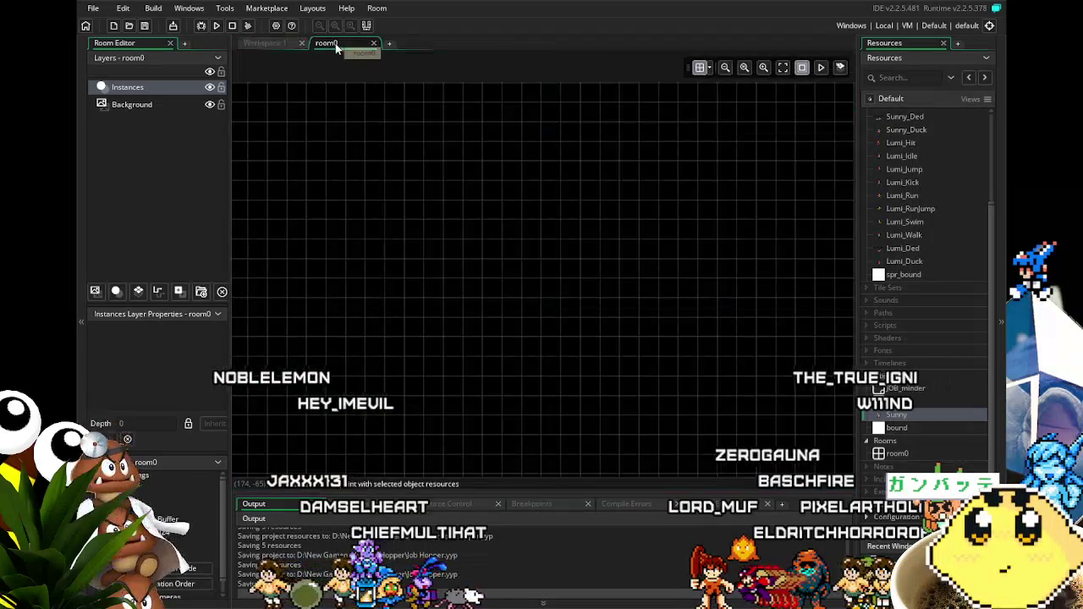
# Step: Place a bound instance in room0 after checking the spr_bound sprite's size
pyautogui.moveTo(896, 428)
pyautogui.mouseDown()
pyautogui.moveTo(520, 346)
pyautogui.moveTo(313, 387)
pyautogui.mouseUp()
pyautogui.doubleClick(904, 275)
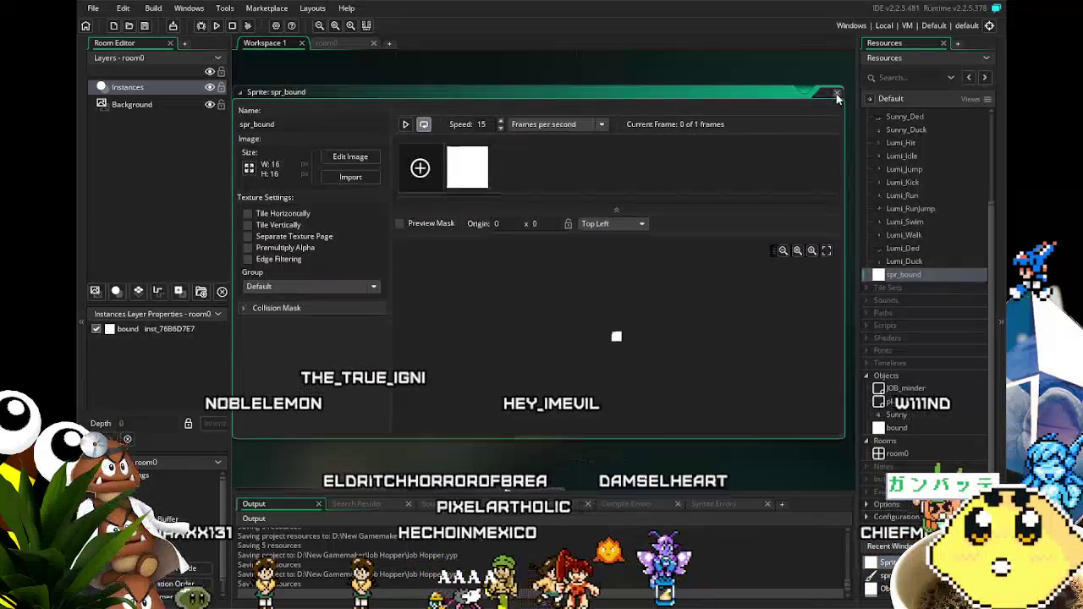
pyautogui.click(837, 92)
pyautogui.click(337, 44)
# Step: Set room0's grid to 16 by 16
pyautogui.click(699, 67)
pyautogui.click(705, 70)
pyautogui.click(711, 70)
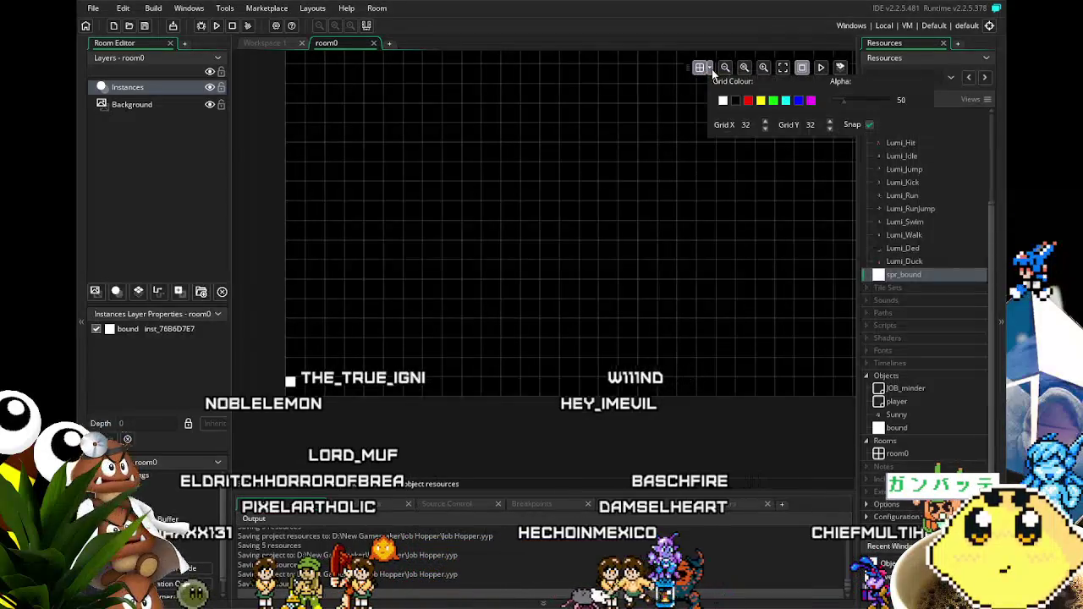
pyautogui.write('16')
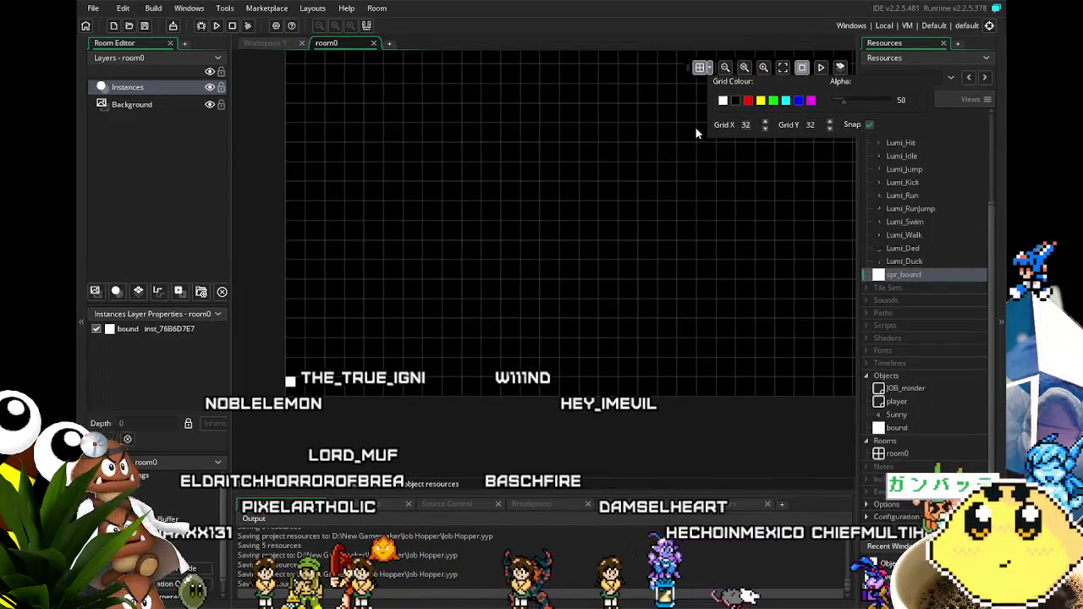
pyautogui.press('Tab')
pyautogui.write('16')
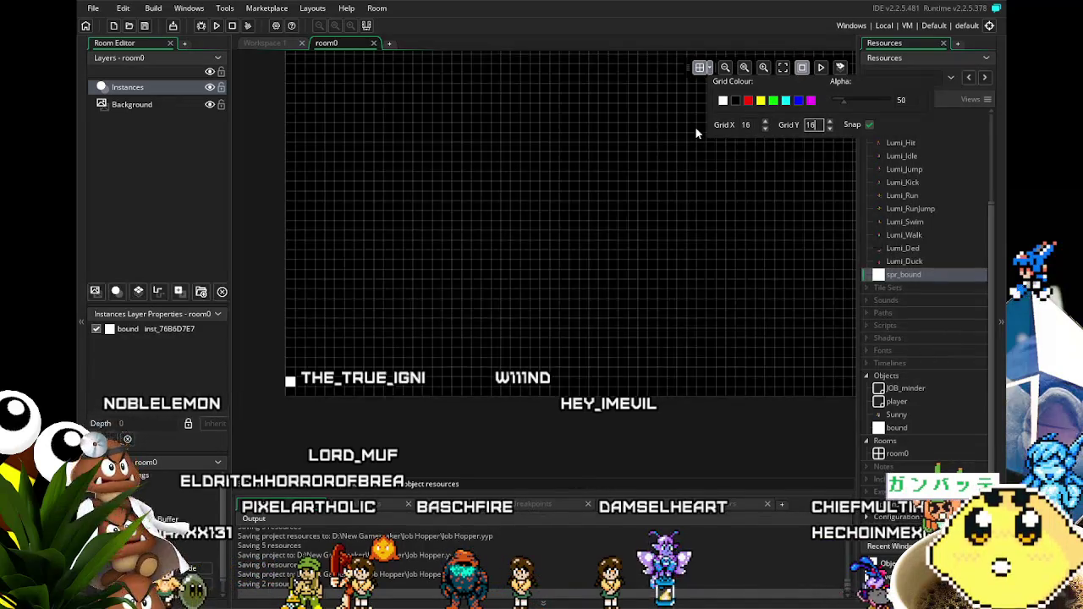
pyautogui.click(513, 284)
# Step: Stretch bound into a floor along the room bottom and add a Sunny instance
pyautogui.click(290, 383)
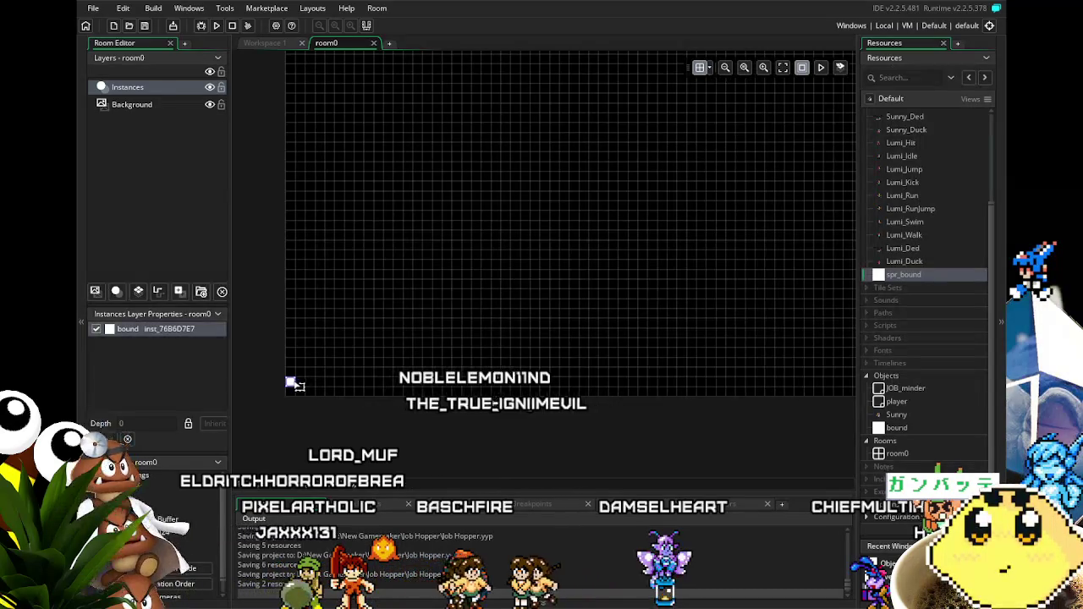
pyautogui.moveTo(294, 385)
pyautogui.mouseDown()
pyautogui.moveTo(305, 394)
pyautogui.moveTo(556, 370)
pyautogui.moveTo(857, 365)
pyautogui.moveTo(438, 316)
pyautogui.moveTo(604, 343)
pyautogui.moveTo(597, 332)
pyautogui.moveTo(624, 333)
pyautogui.moveTo(615, 333)
pyautogui.mouseUp()
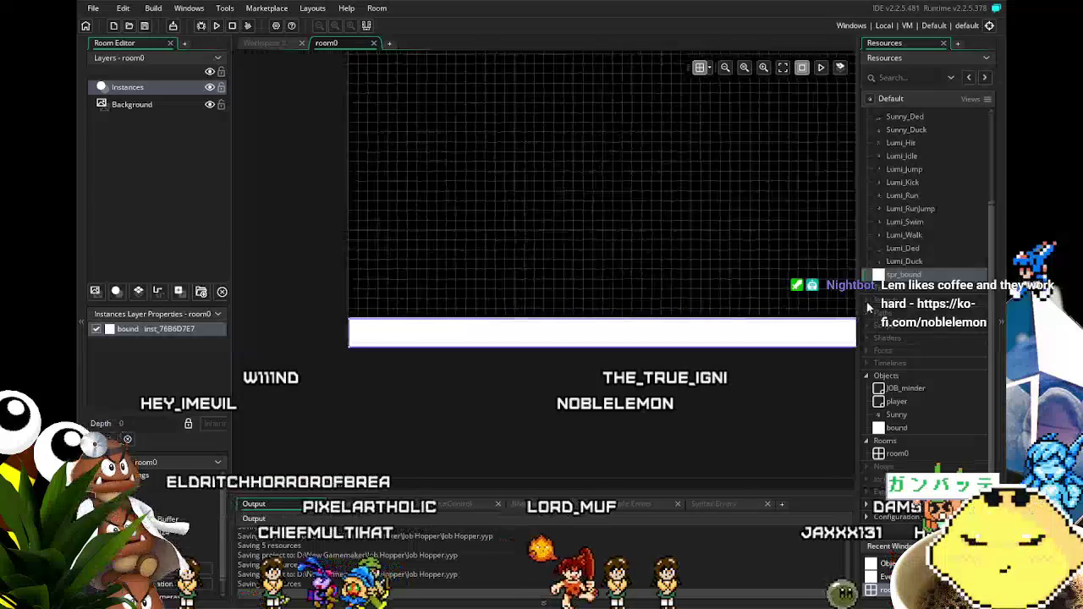
pyautogui.moveTo(890, 415); pyautogui.dragTo(577, 302)
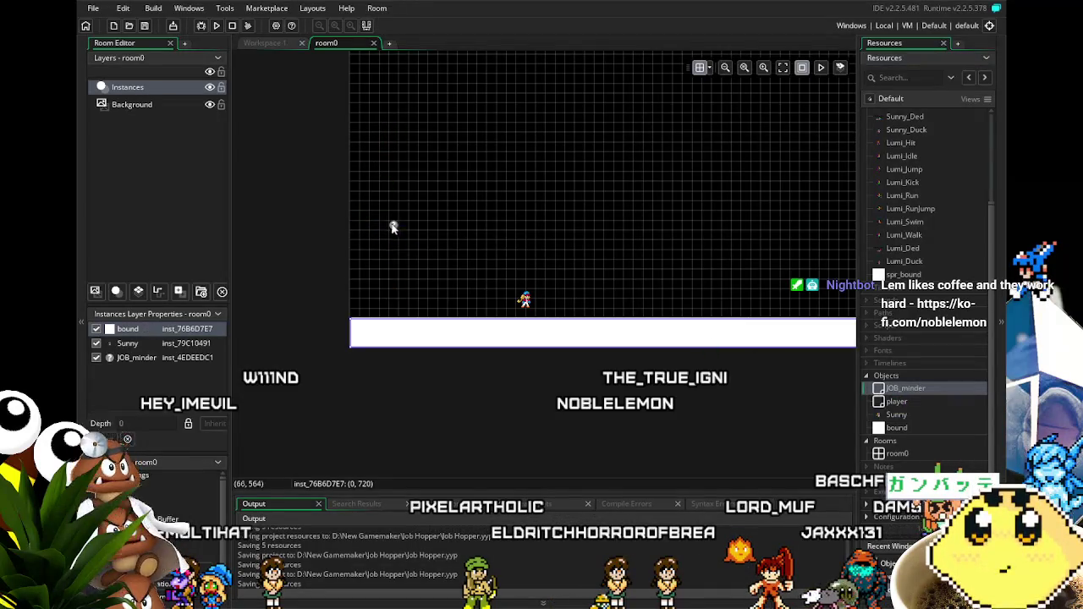
pyautogui.scroll(-3, 330, 327)
pyautogui.scroll(2, 329, 327)
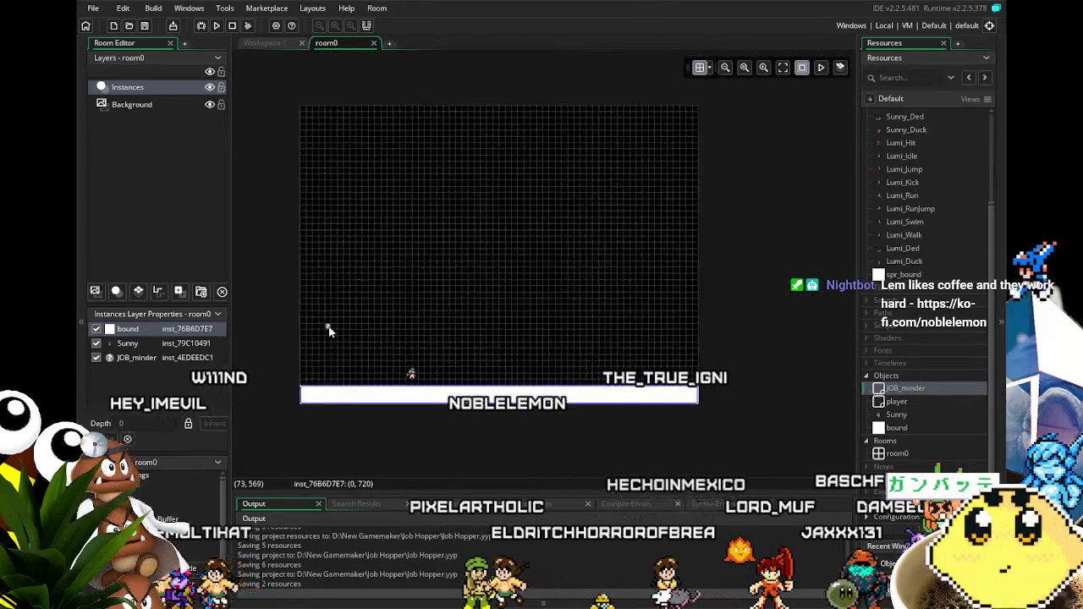
# Step: Move JOB_minder higher and Sunny left onto the floor, then return to Workspace 1
pyautogui.click(334, 205)
pyautogui.moveTo(342, 349); pyautogui.dragTo(354, 331)
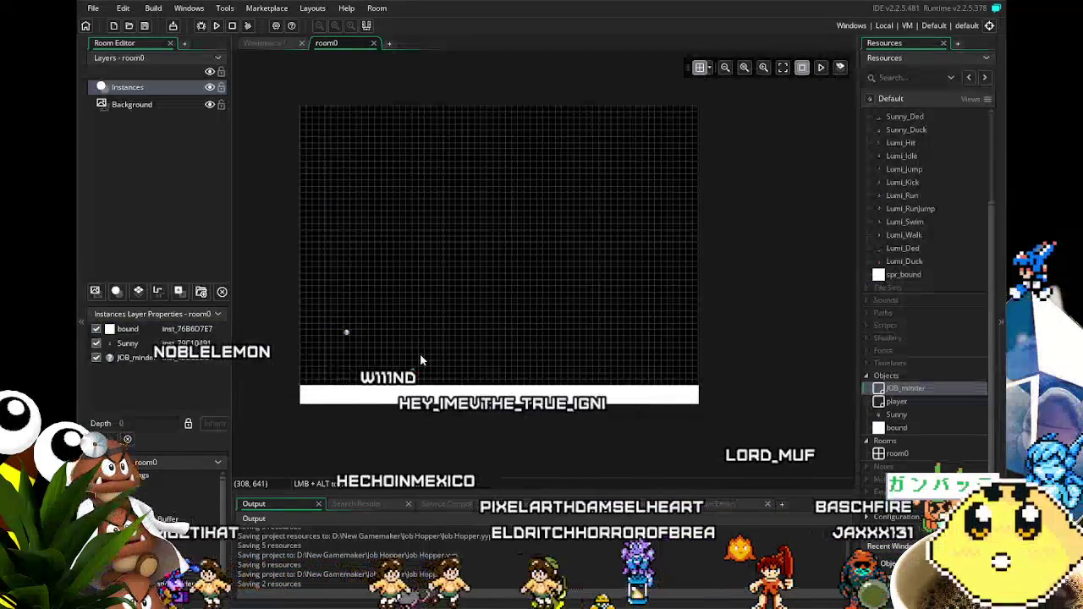
pyautogui.click(410, 374)
pyautogui.moveTo(410, 374)
pyautogui.mouseDown()
pyautogui.moveTo(366, 379)
pyautogui.moveTo(377, 383)
pyautogui.mouseUp()
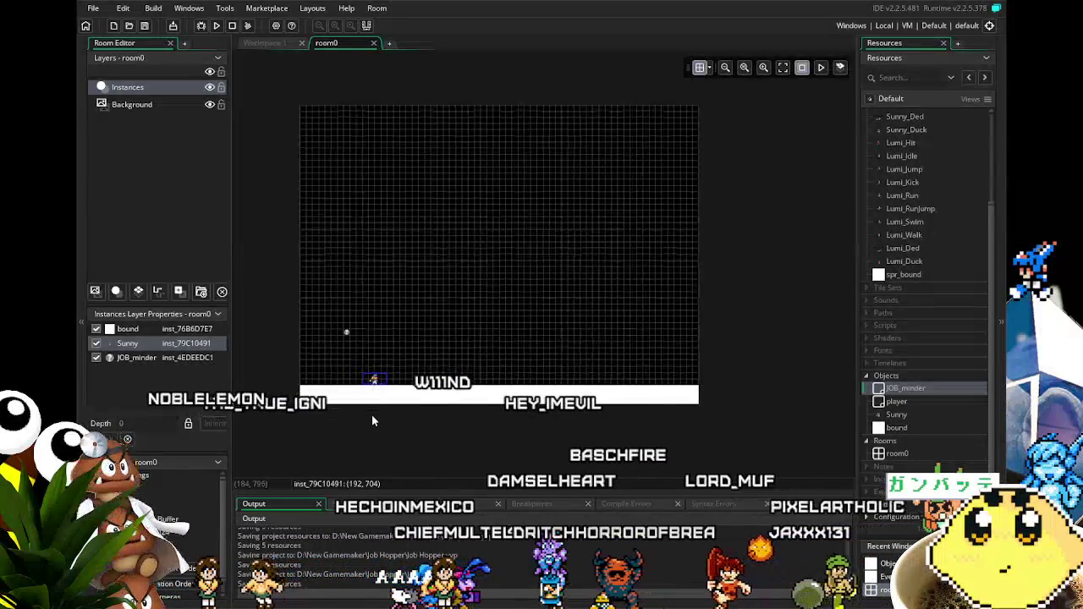
pyautogui.scroll(2, 371, 415)
pyautogui.scroll(-3, 371, 414)
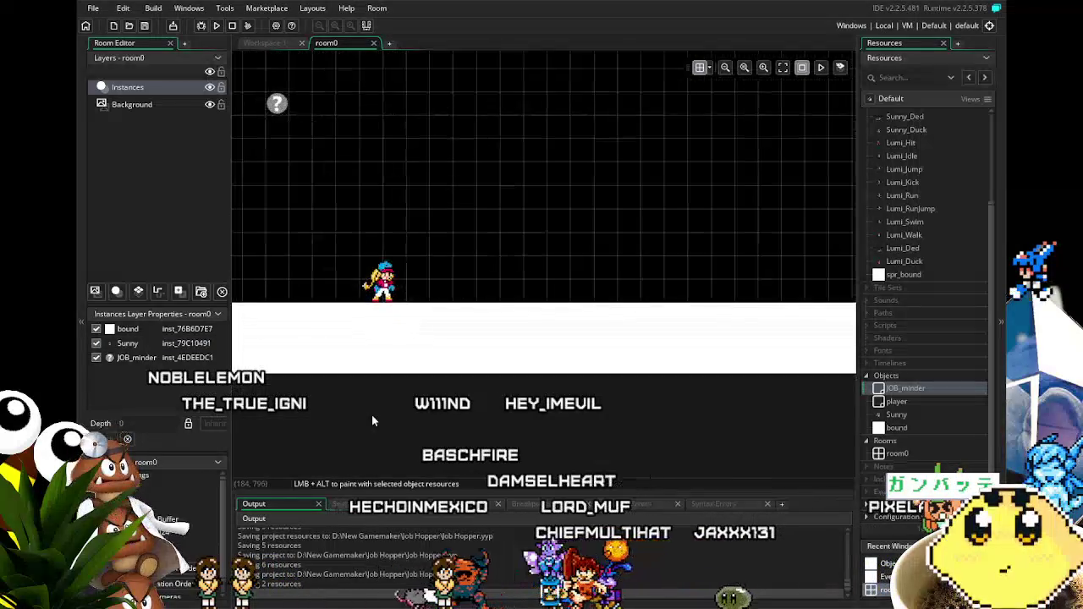
pyautogui.scroll(-1, 372, 413)
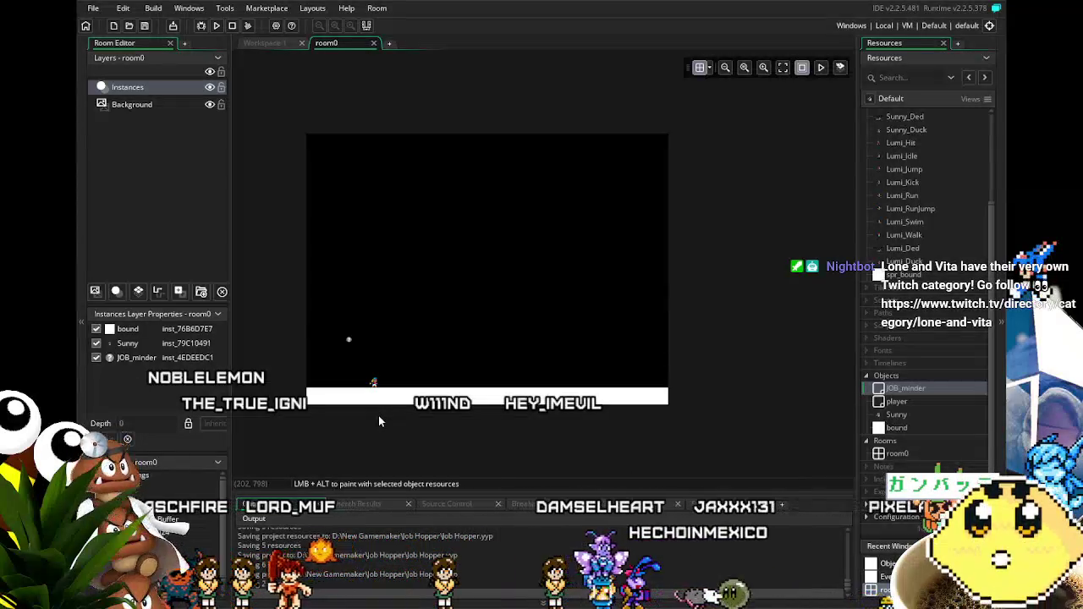
pyautogui.click(259, 47)
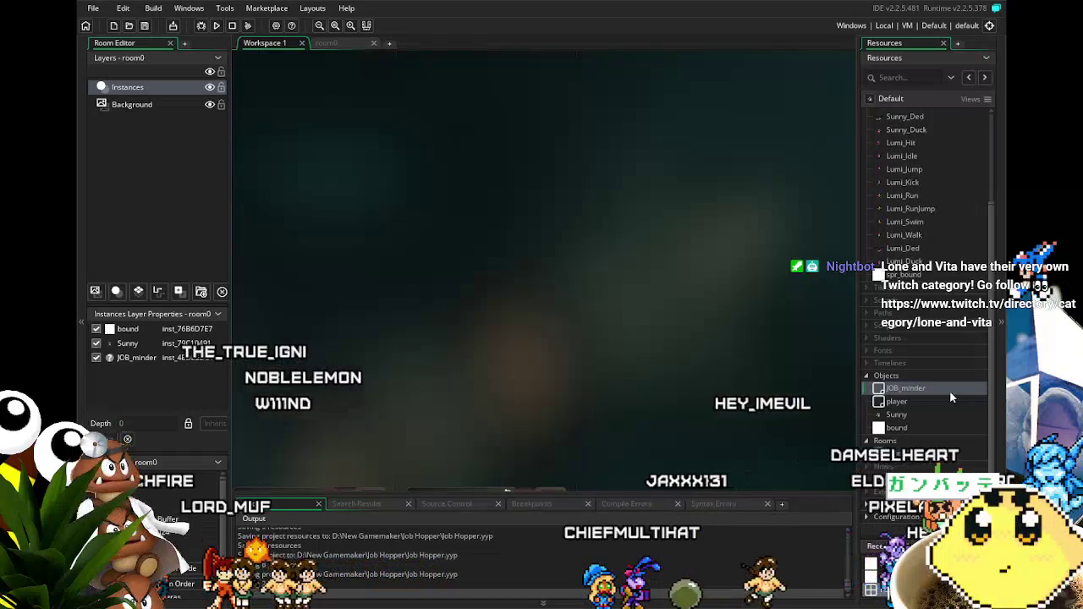
# Step: Open the Sunny object's editor and add a Collision event with the bound object
pyautogui.doubleClick(897, 415)
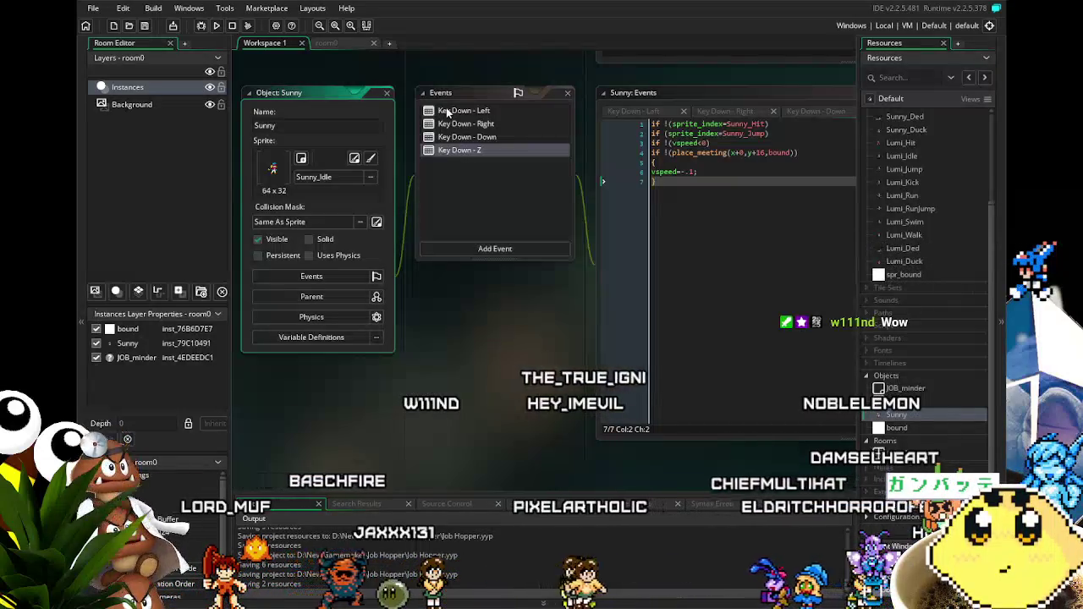
pyautogui.click(477, 248)
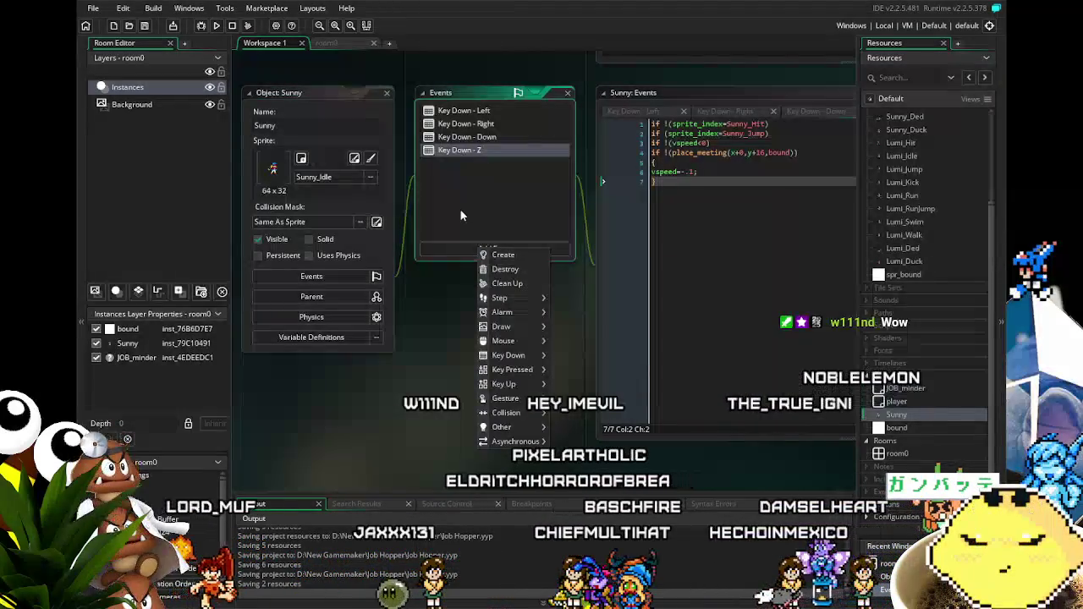
pyautogui.click(462, 216)
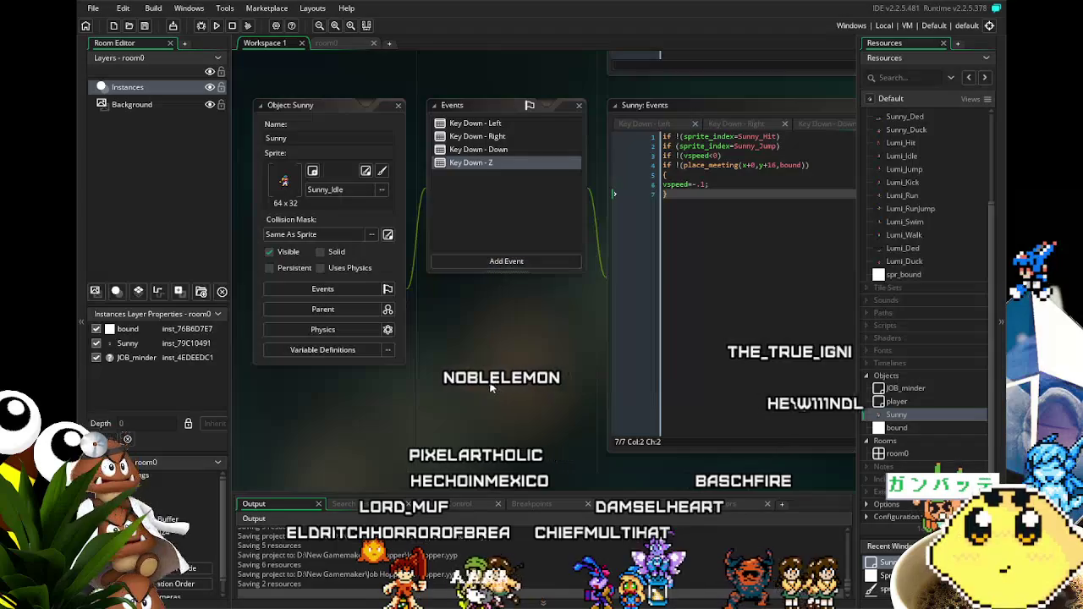
pyautogui.scroll(4, 488, 389)
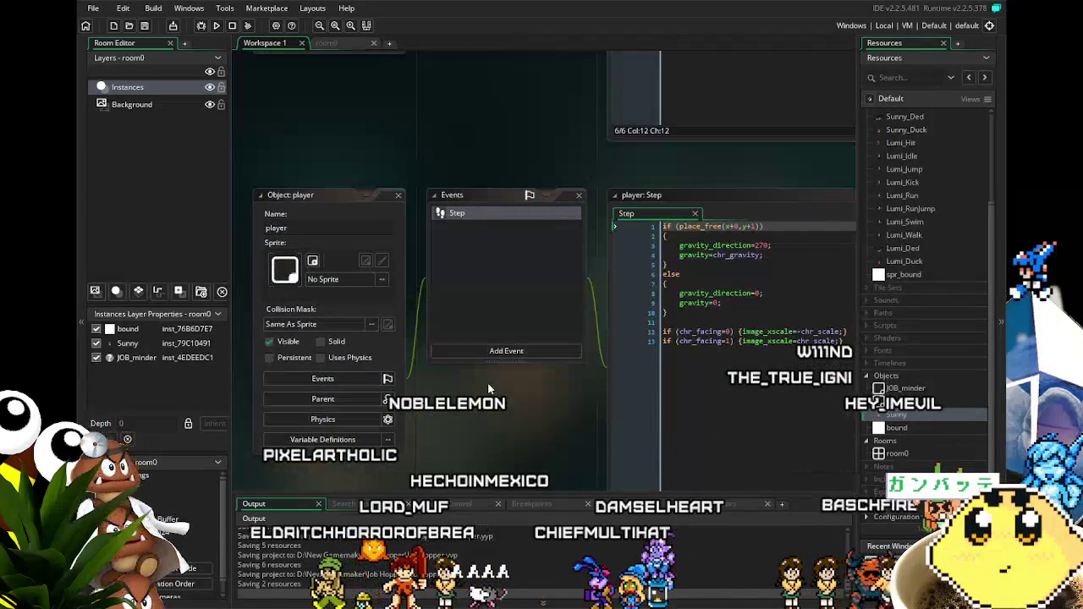
pyautogui.scroll(1, 488, 389)
pyautogui.click(500, 318)
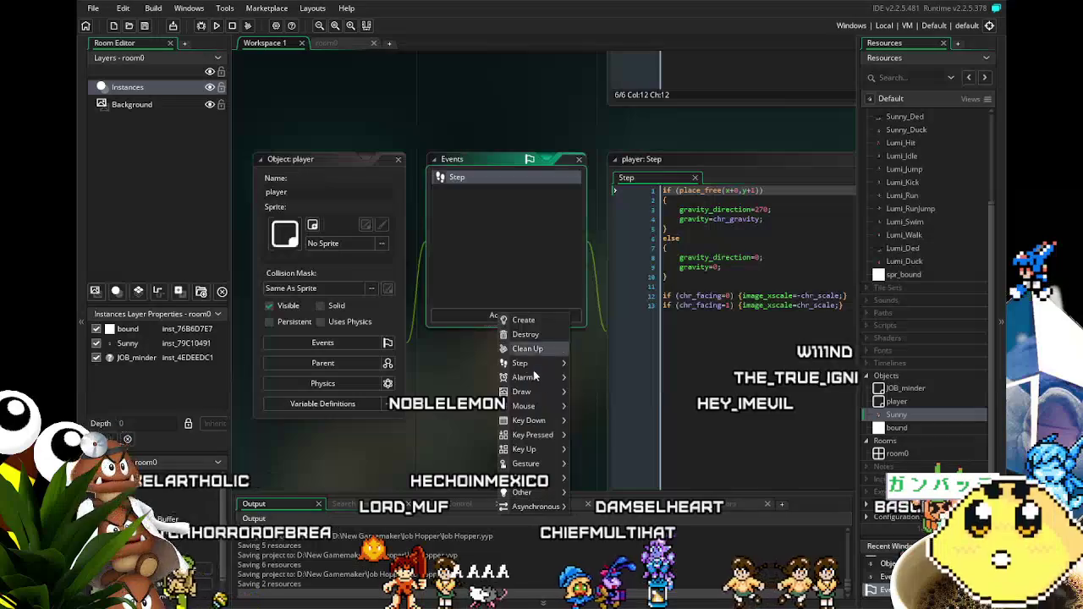
pyautogui.moveTo(549, 482)
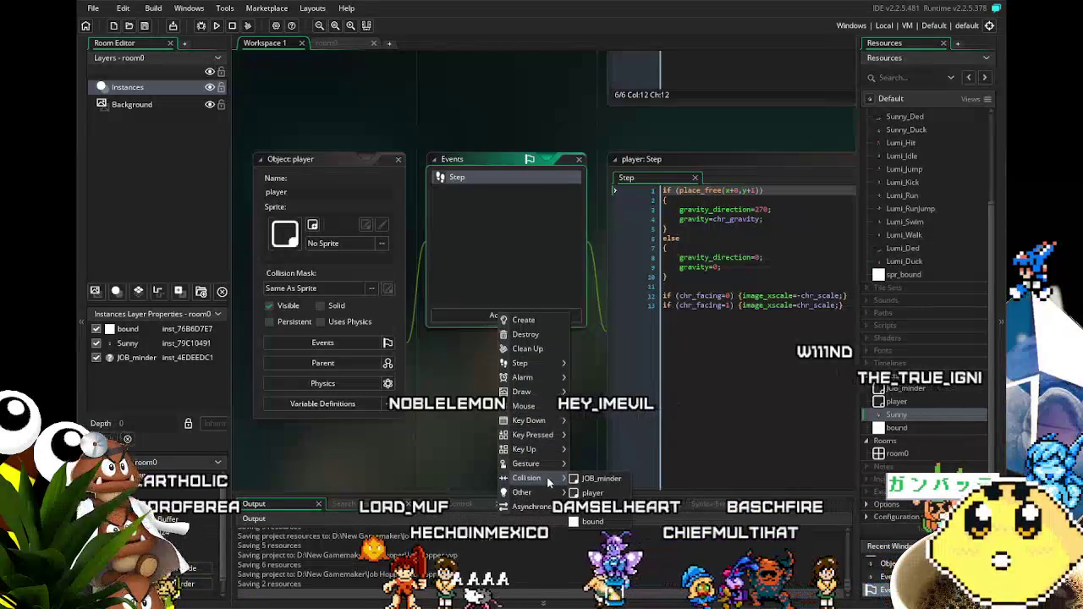
pyautogui.click(426, 457)
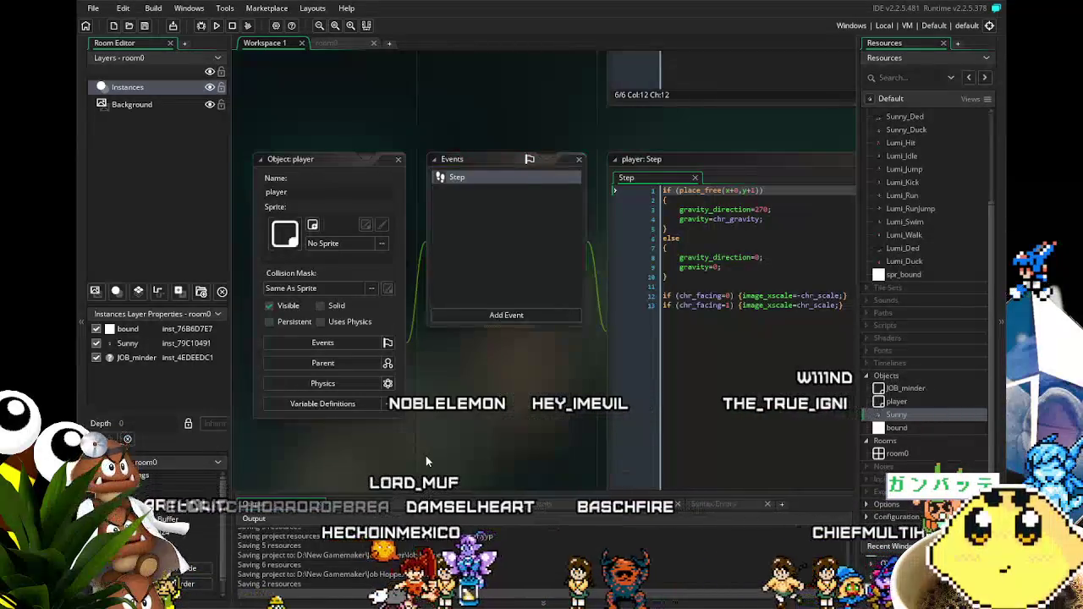
pyautogui.click(477, 332)
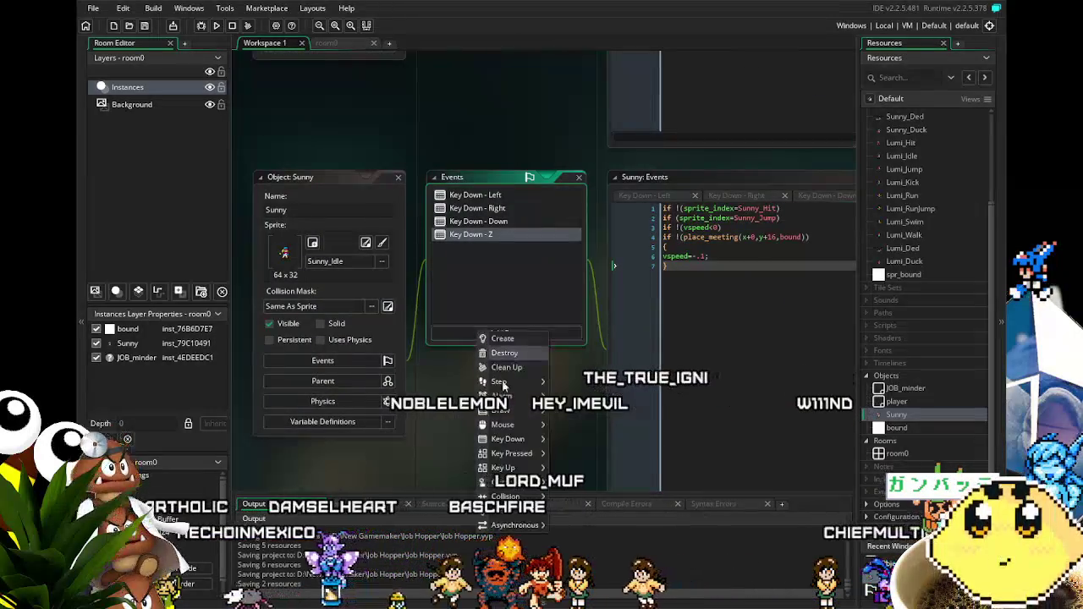
pyautogui.moveTo(529, 498)
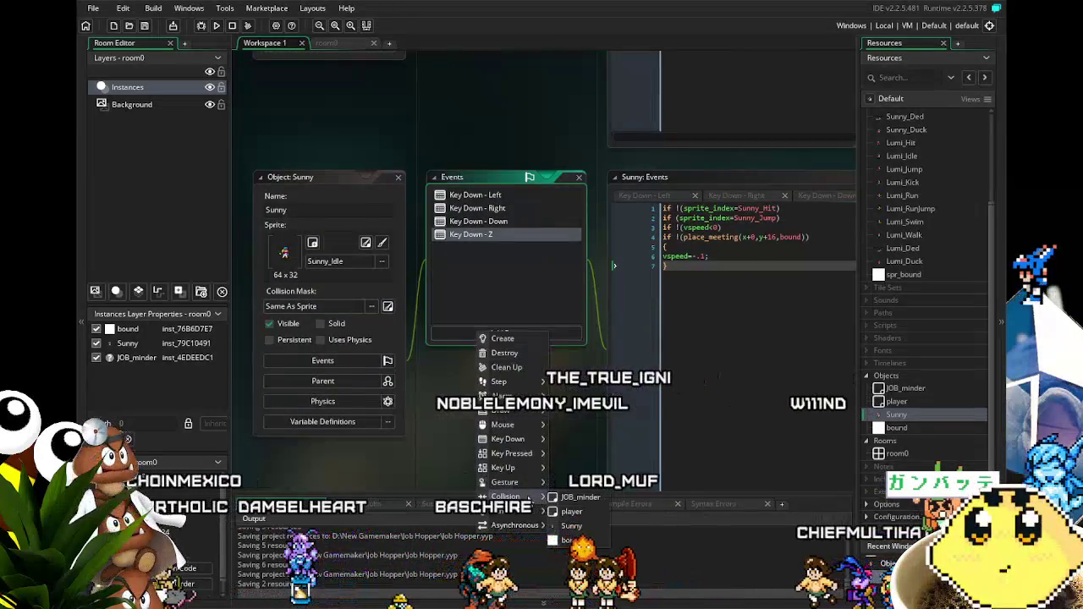
pyautogui.click(575, 541)
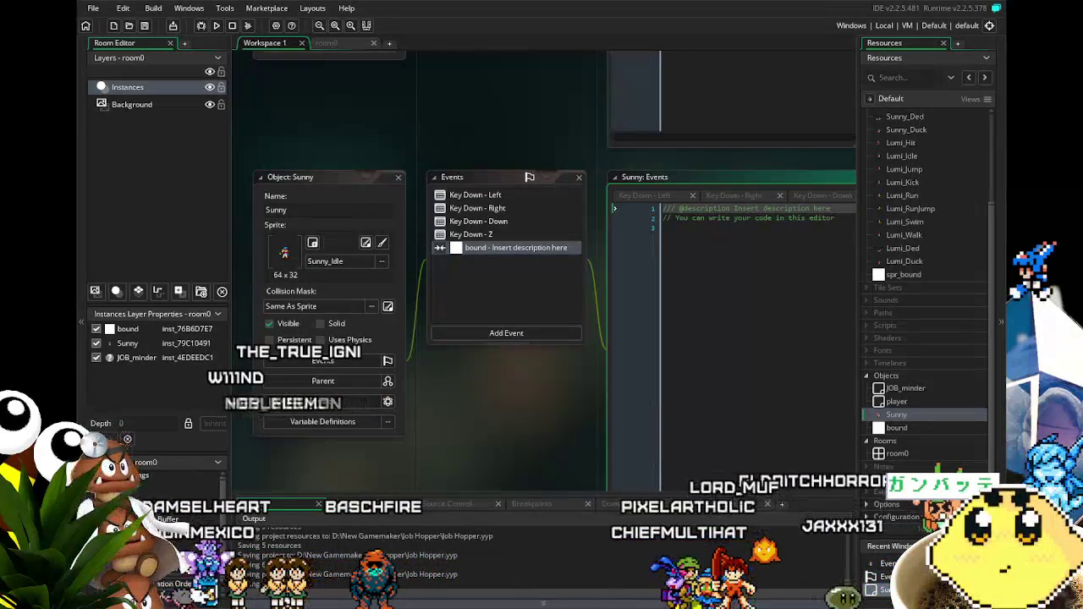
# Step: Paste the landing code into the bound collision event and remove the commented-out audio lines
pyautogui.hotkey('ctrl', 'a')
pyautogui.hotkey('ctrl', 'v')
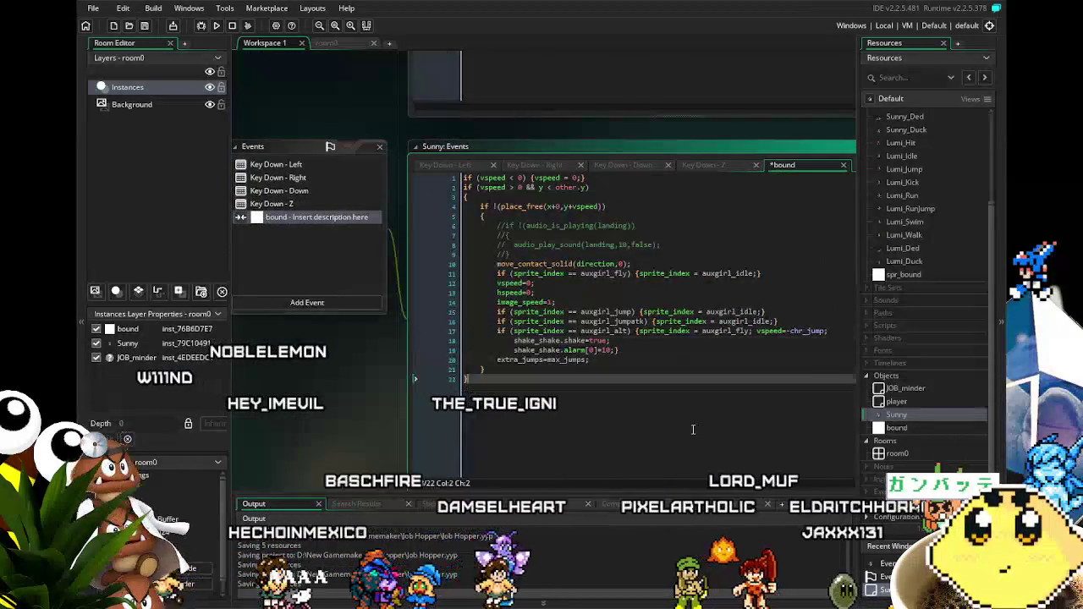
pyautogui.moveTo(679, 244)
pyautogui.mouseDown()
pyautogui.moveTo(542, 244)
pyautogui.moveTo(462, 227)
pyautogui.mouseUp()
pyautogui.press('BackSpace')
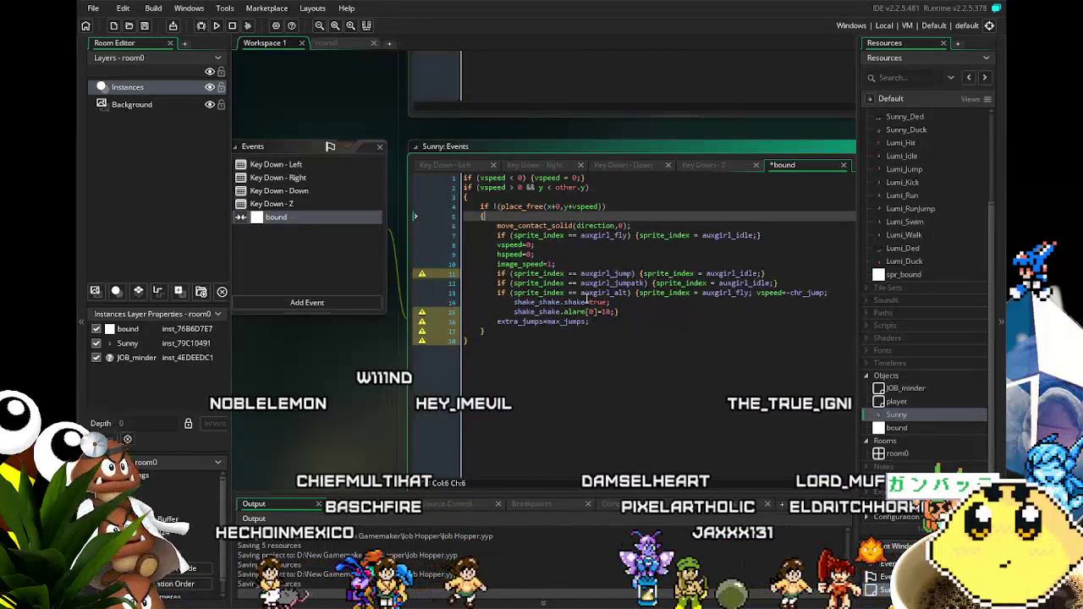
# Step: Delete the extra sprite checks, the shake lines and the extra_jumps line
pyautogui.press('Down')
pyautogui.press('Down')
pyautogui.press('End')
pyautogui.click(735, 303)
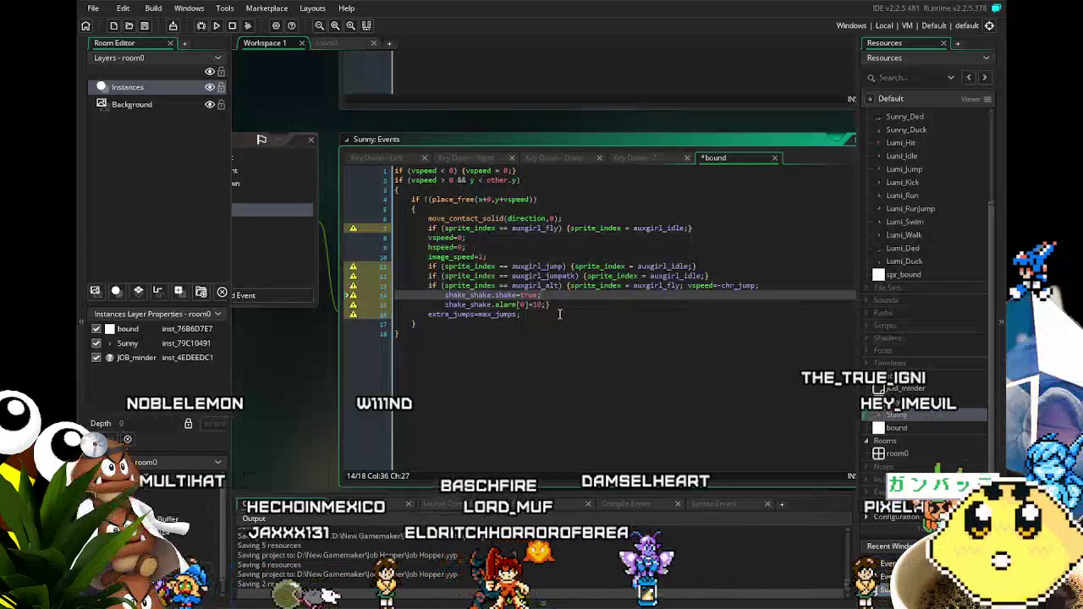
pyautogui.moveTo(554, 305); pyautogui.dragTo(525, 285)
pyautogui.moveTo(621, 322)
pyautogui.mouseDown()
pyautogui.moveTo(491, 296)
pyautogui.moveTo(398, 235)
pyautogui.moveTo(389, 269)
pyautogui.mouseUp()
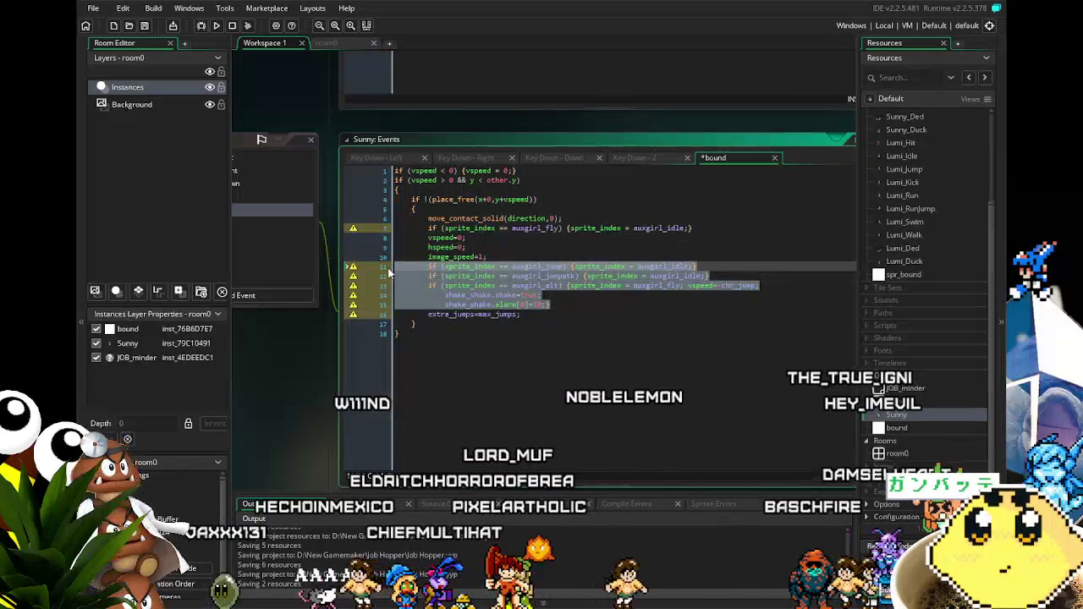
pyautogui.press('Delete')
pyautogui.press('BackSpace')
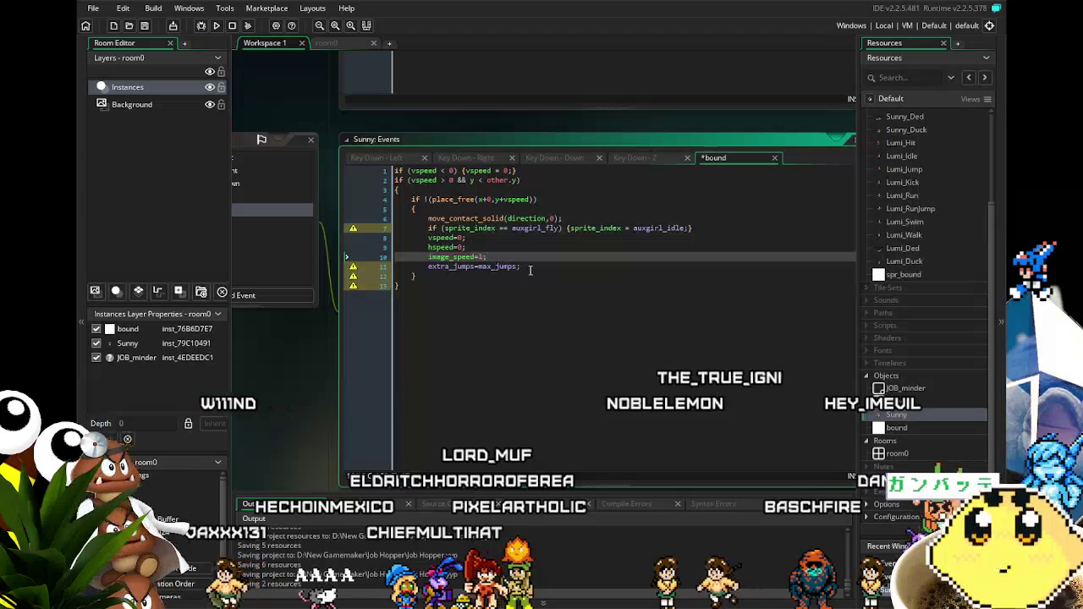
pyautogui.moveTo(531, 268); pyautogui.dragTo(391, 273)
pyautogui.press('BackSpace')
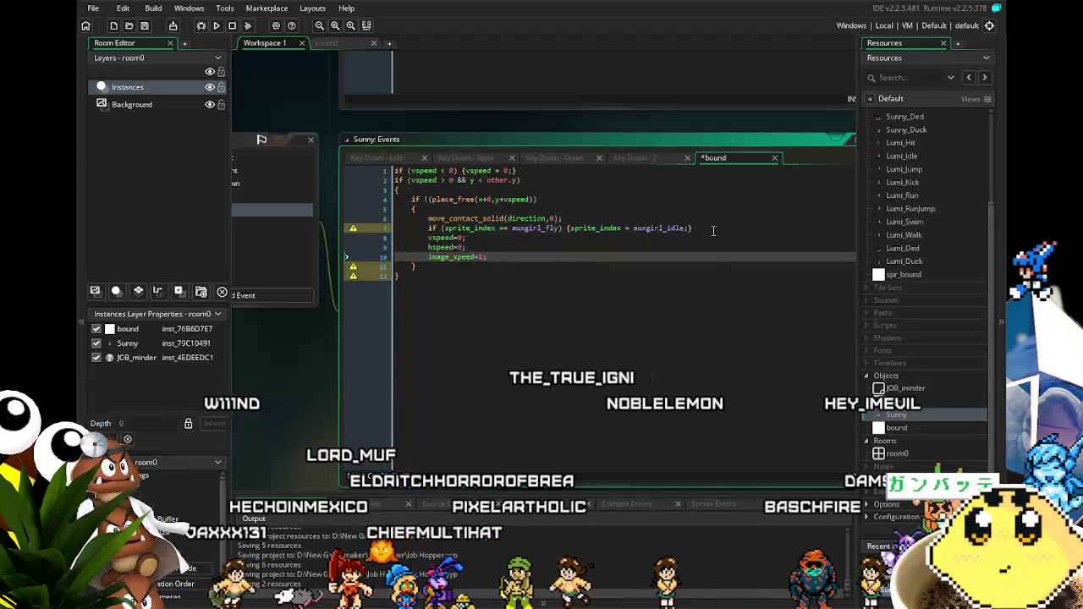
# Step: On line 7, change auxgirl_fly to Sunny_Jump in the sprite_index check
pyautogui.click(689, 229)
pyautogui.moveTo(666, 234); pyautogui.dragTo(462, 231)
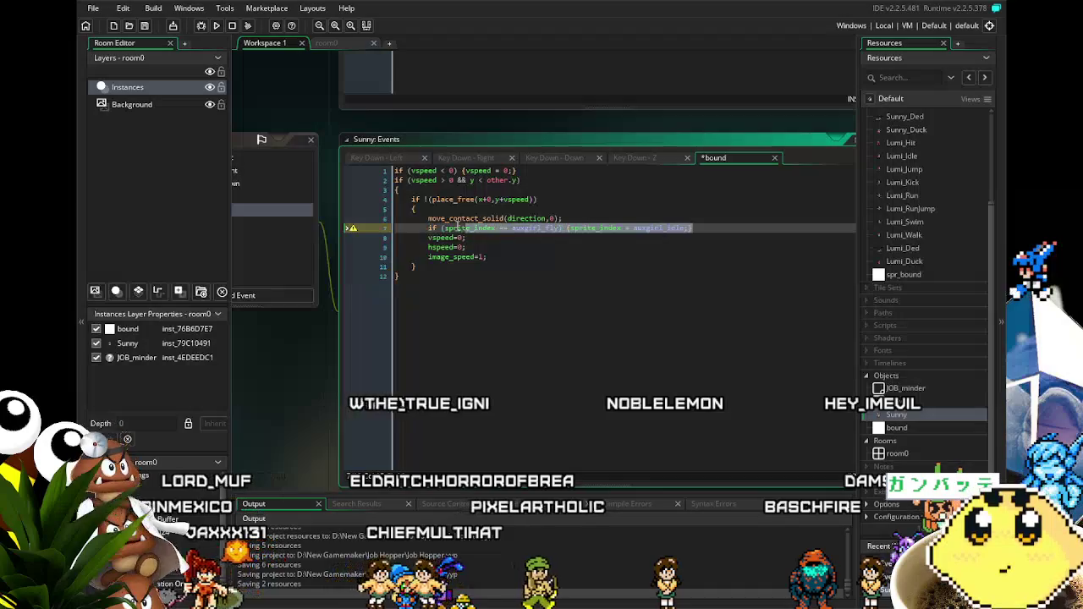
pyautogui.click(415, 282)
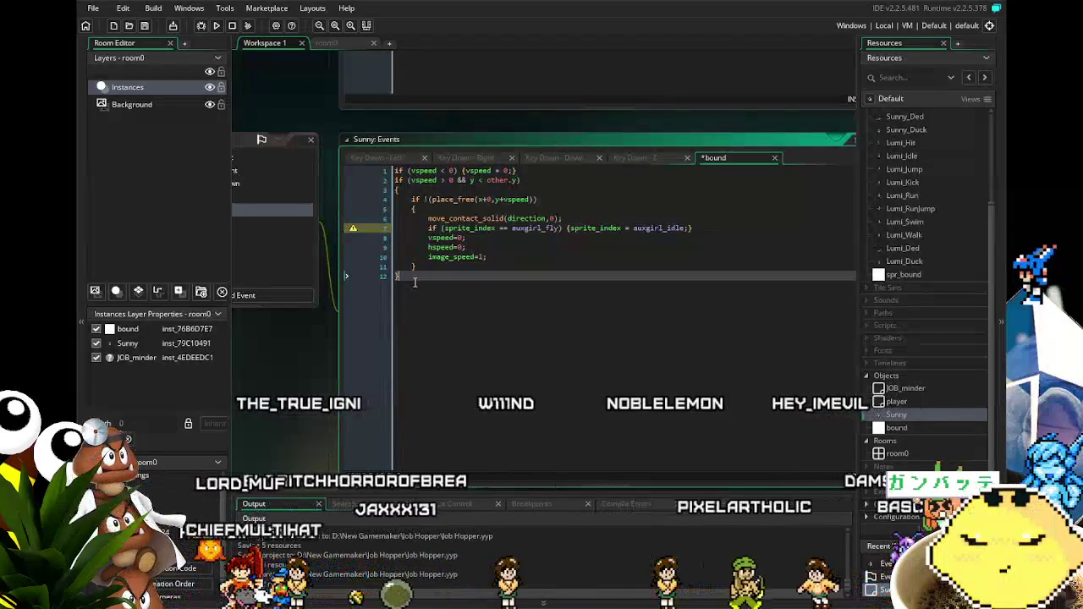
pyautogui.click(559, 228)
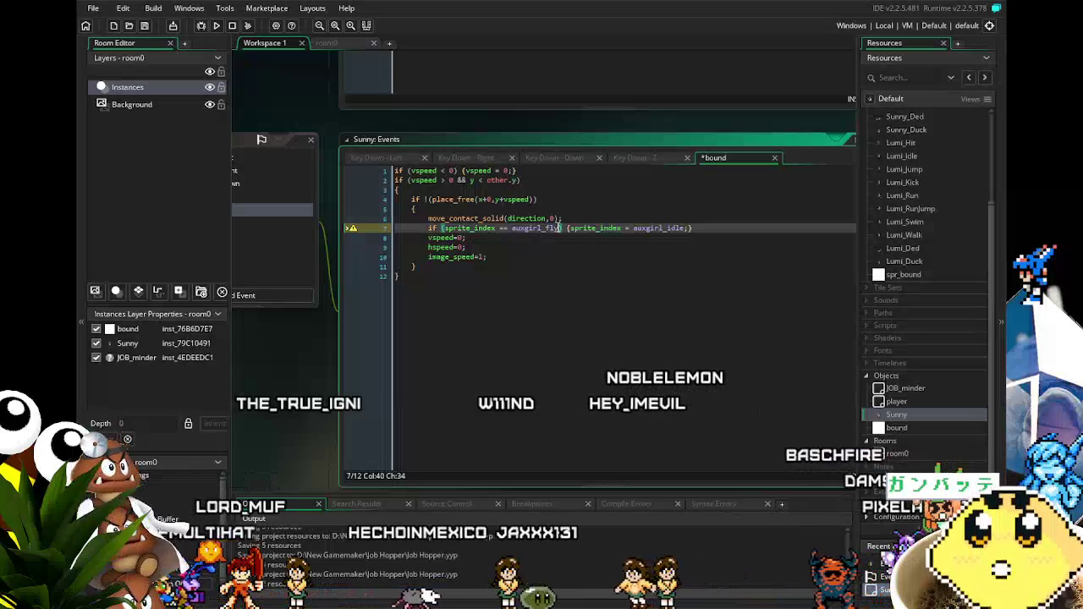
pyautogui.click(568, 275)
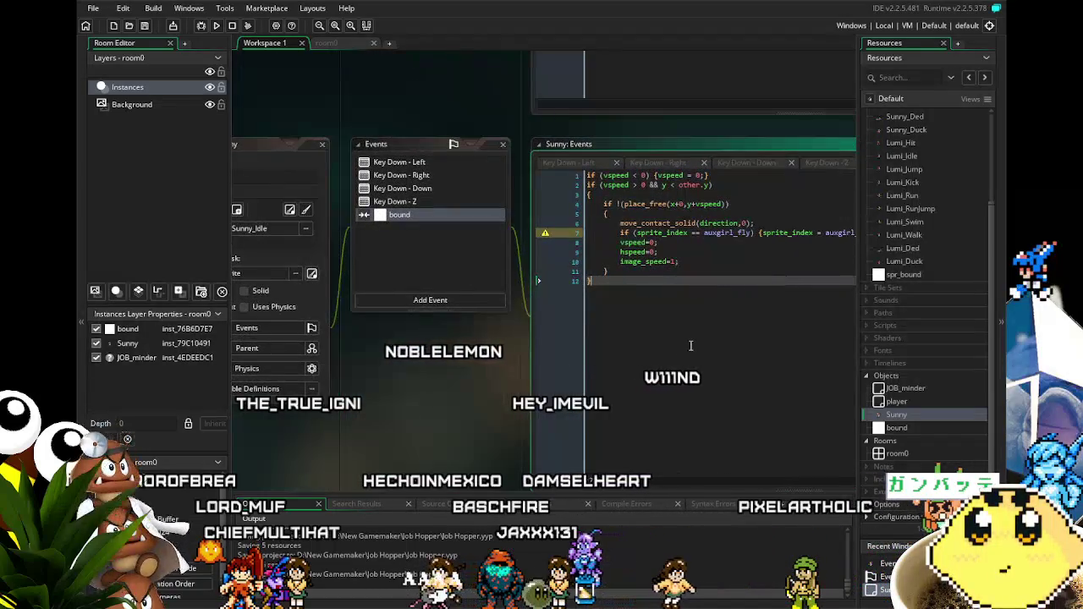
pyautogui.moveTo(690, 345); pyautogui.dragTo(611, 343)
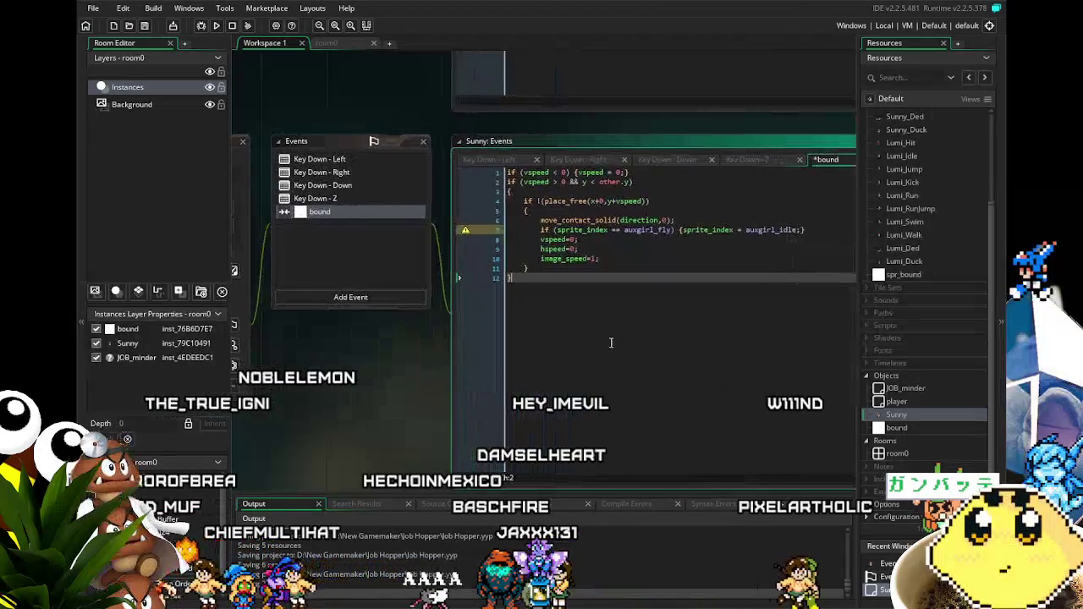
pyautogui.click(674, 230)
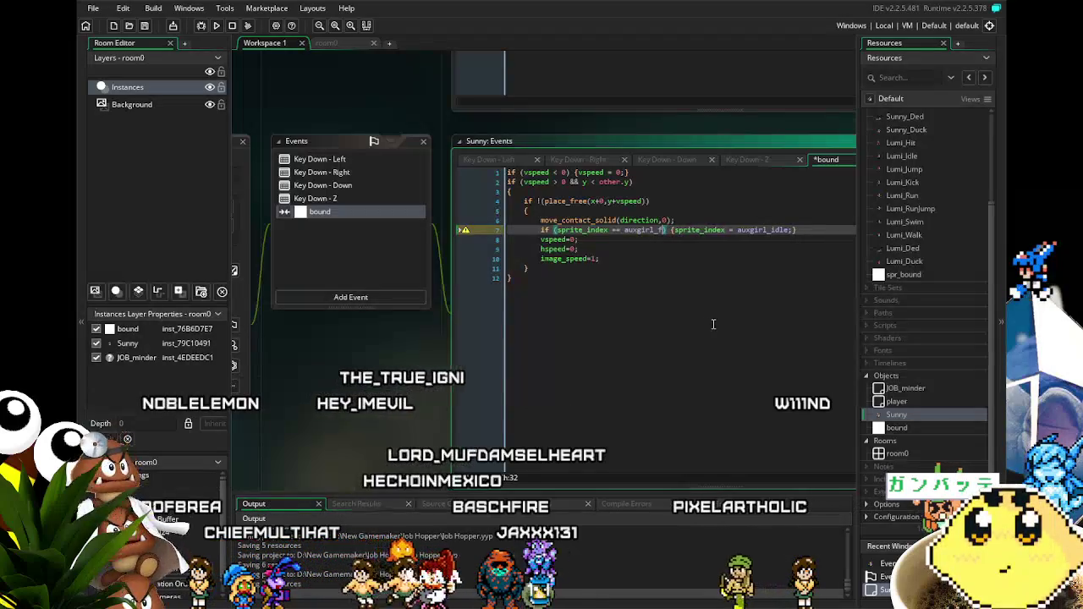
pyautogui.press('BackSpace')
pyautogui.press('BackSpace')
pyautogui.press('BackSpace')
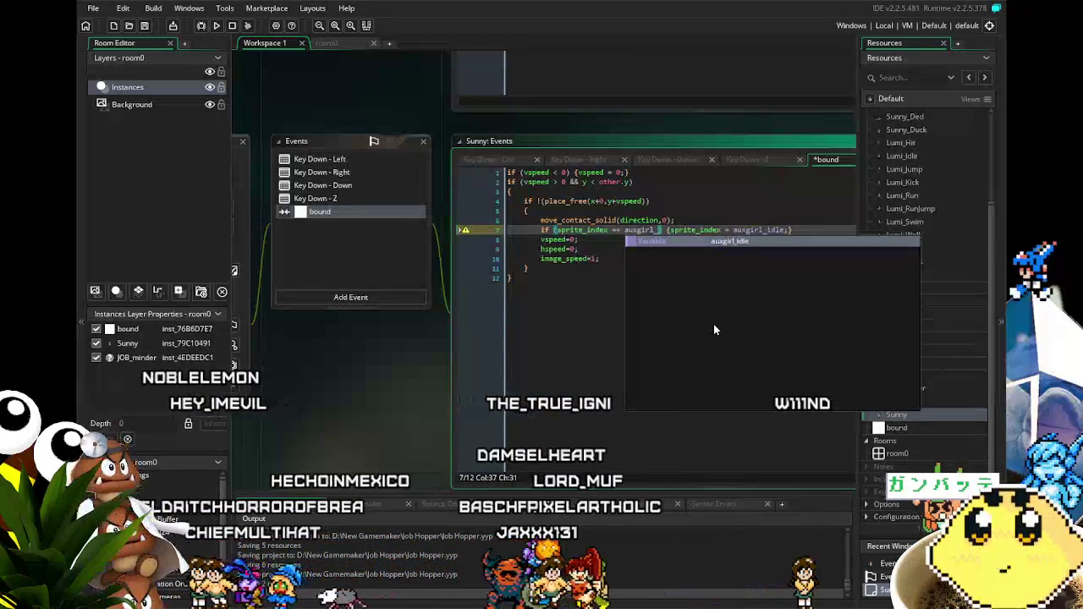
pyautogui.press('BackSpace')
pyautogui.press('BackSpace')
pyautogui.press('BackSpace')
pyautogui.press('BackSpace')
pyautogui.press('BackSpace')
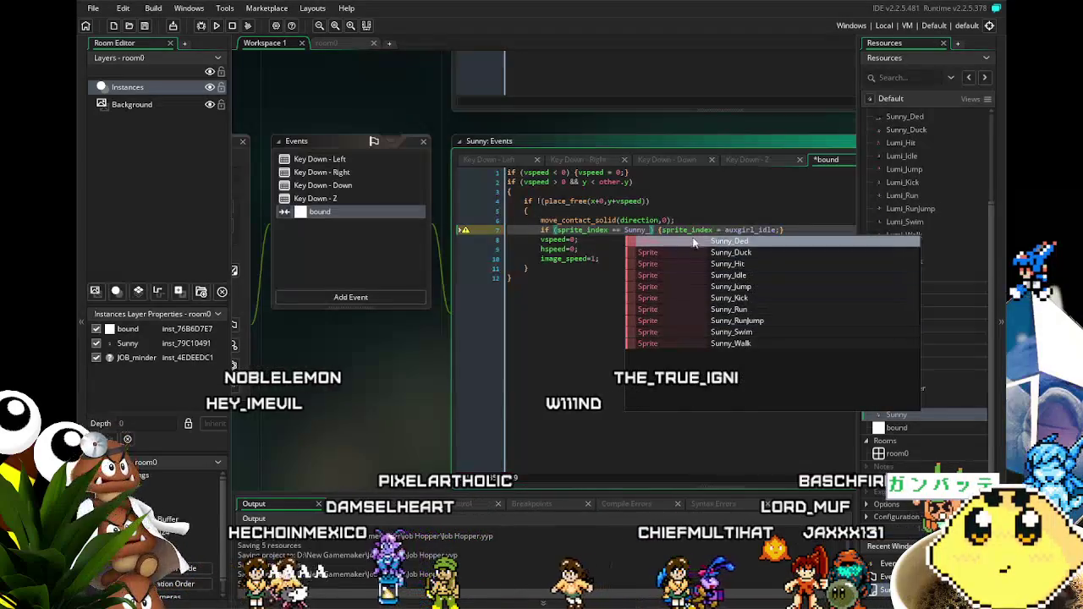
pyautogui.click(666, 220)
# Step: Change auxgirl_idle to Sunny_Idle on line 7
pyautogui.click(650, 230)
pyautogui.write('Jump')
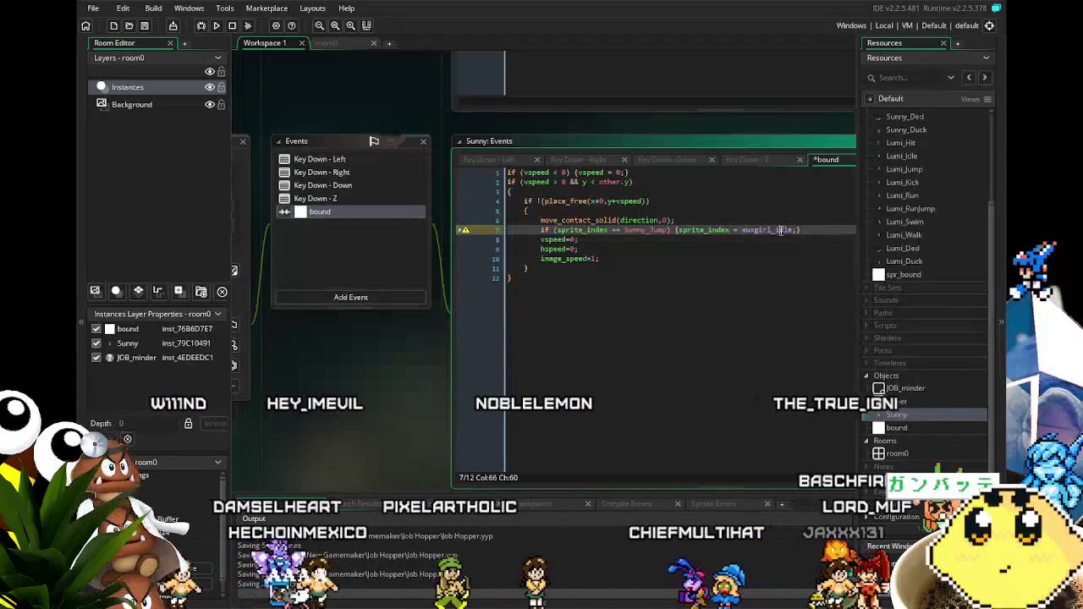
pyautogui.write('Sunny')
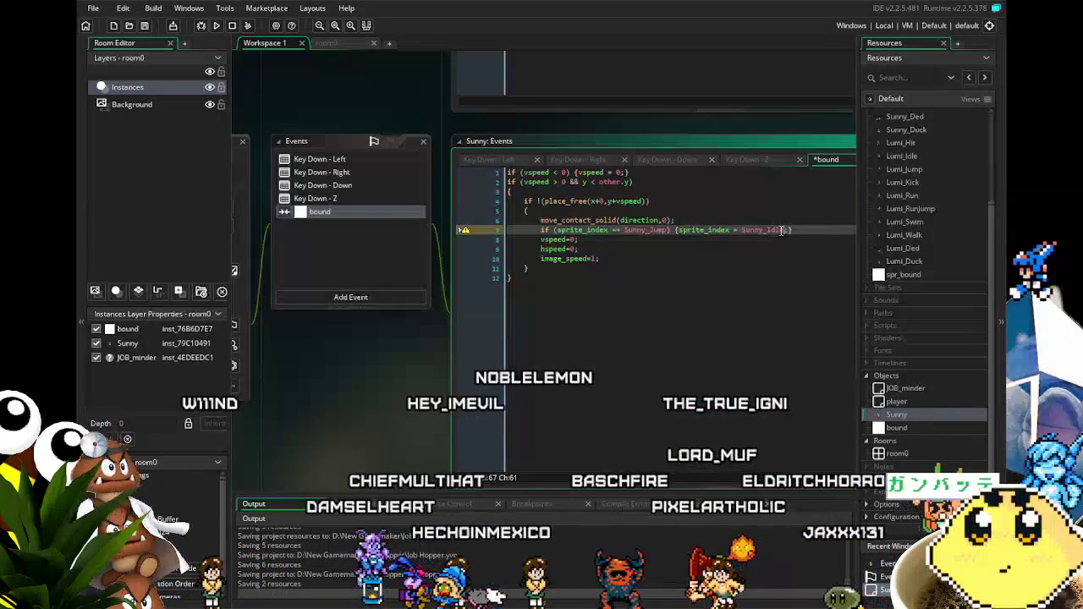
pyautogui.click(784, 292)
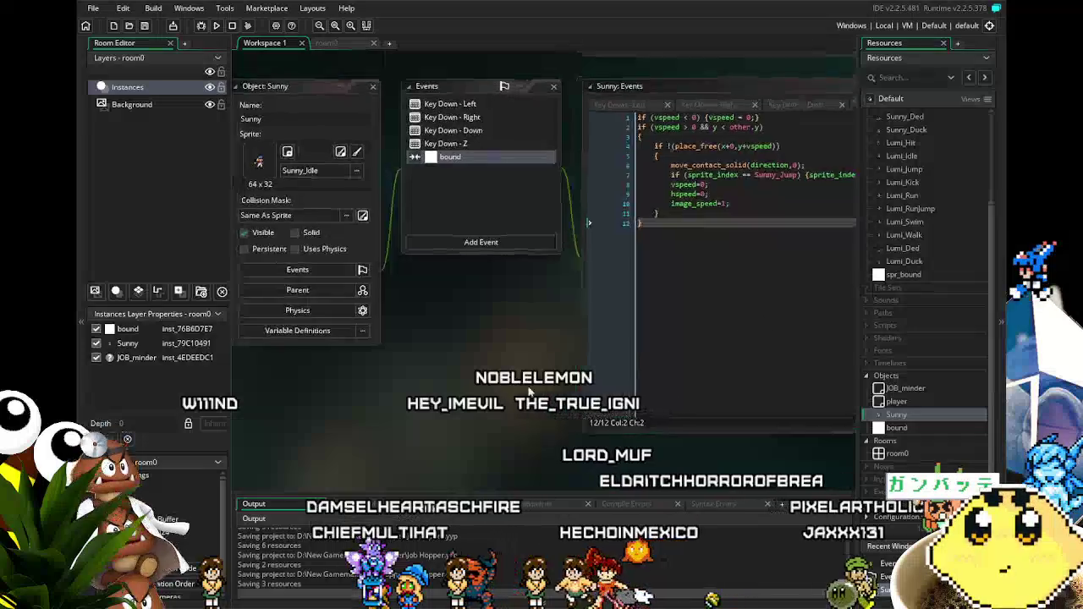
# Step: Make player the parent object of Sunny
pyautogui.click(490, 167)
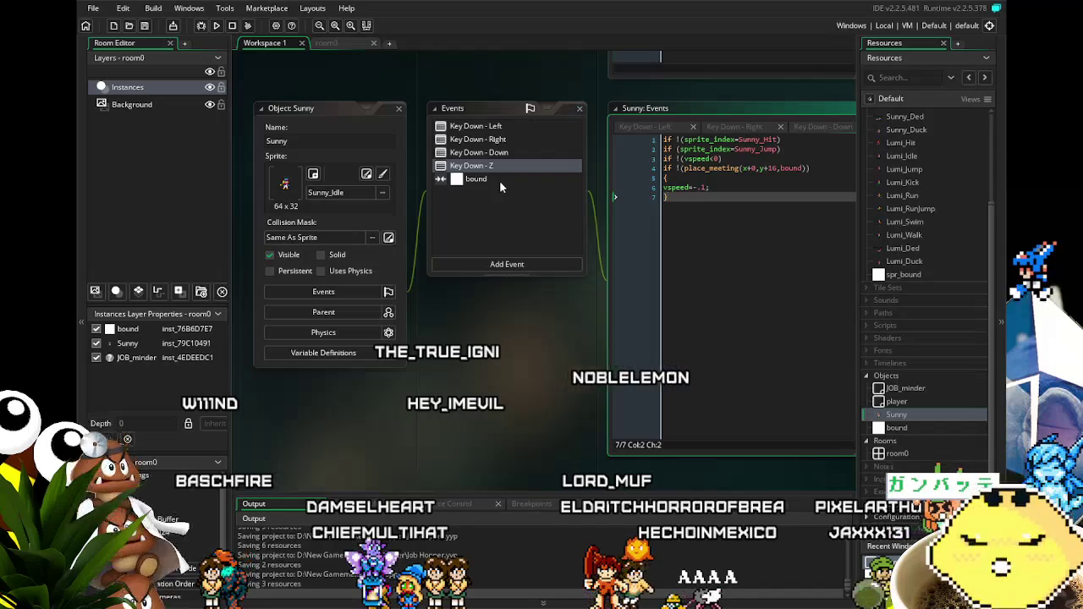
pyautogui.scroll(5, 499, 180)
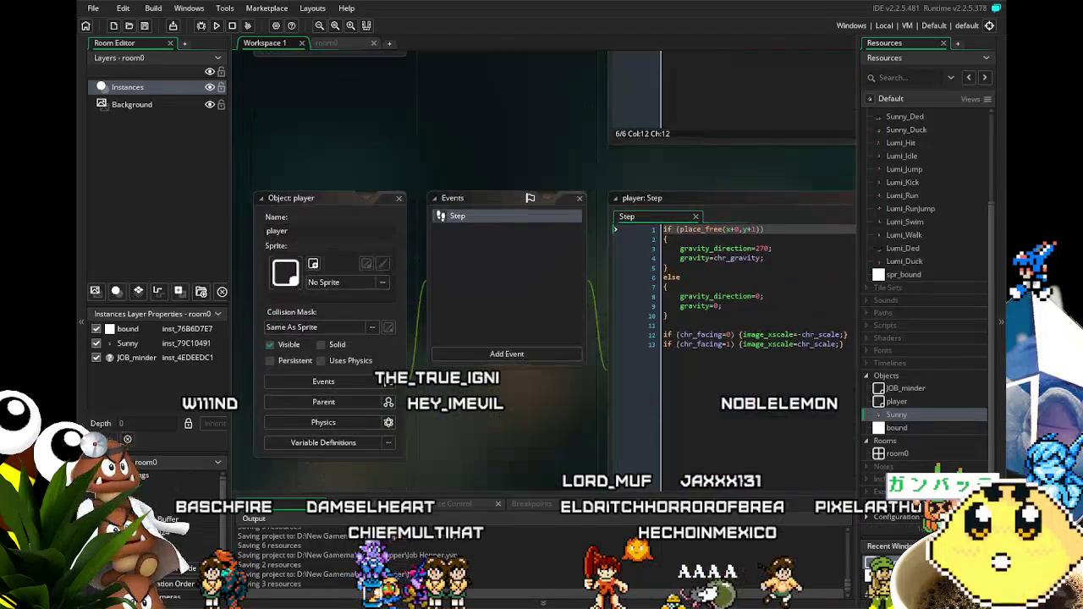
pyautogui.scroll(-5, 550, 254)
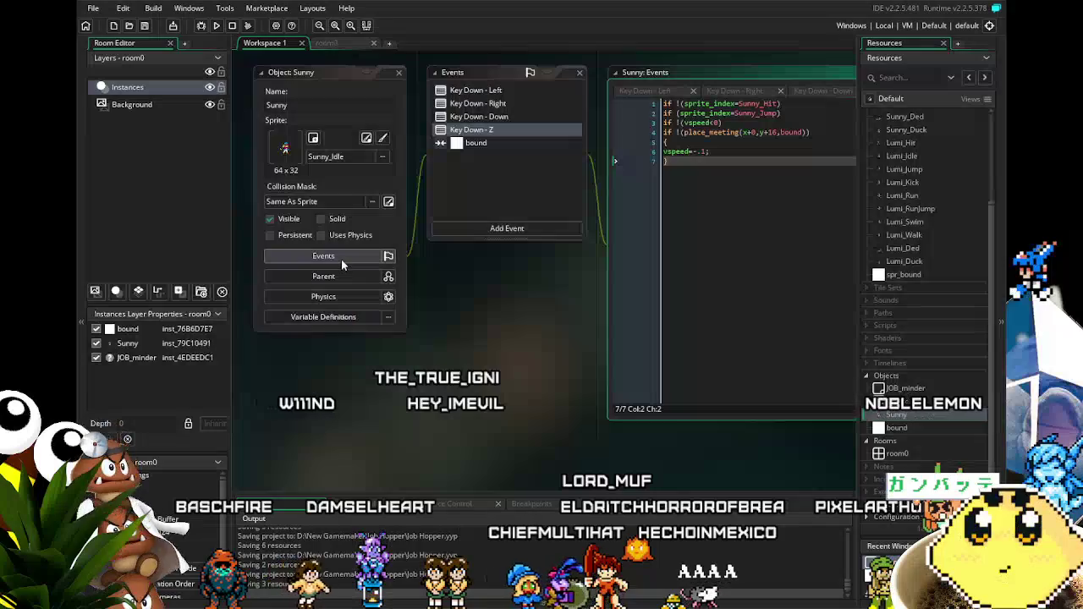
pyautogui.click(354, 274)
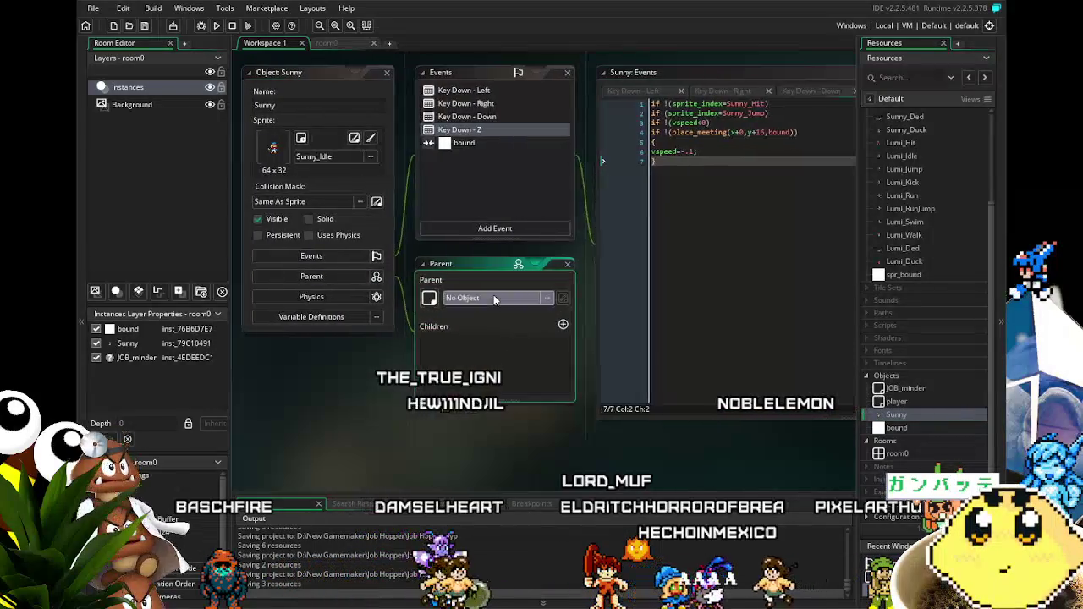
pyautogui.click(493, 298)
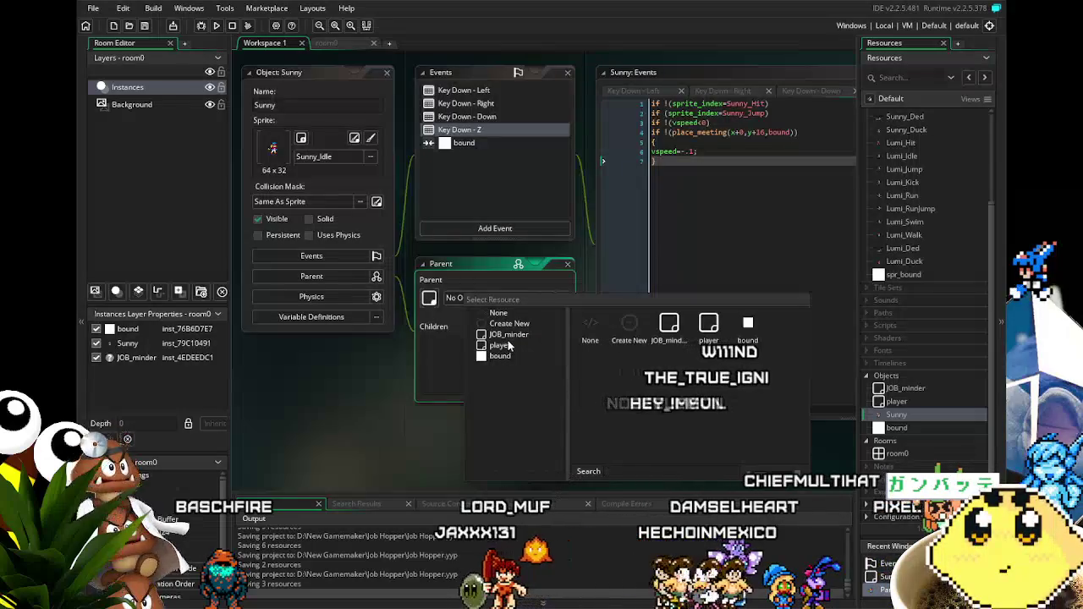
pyautogui.click(499, 345)
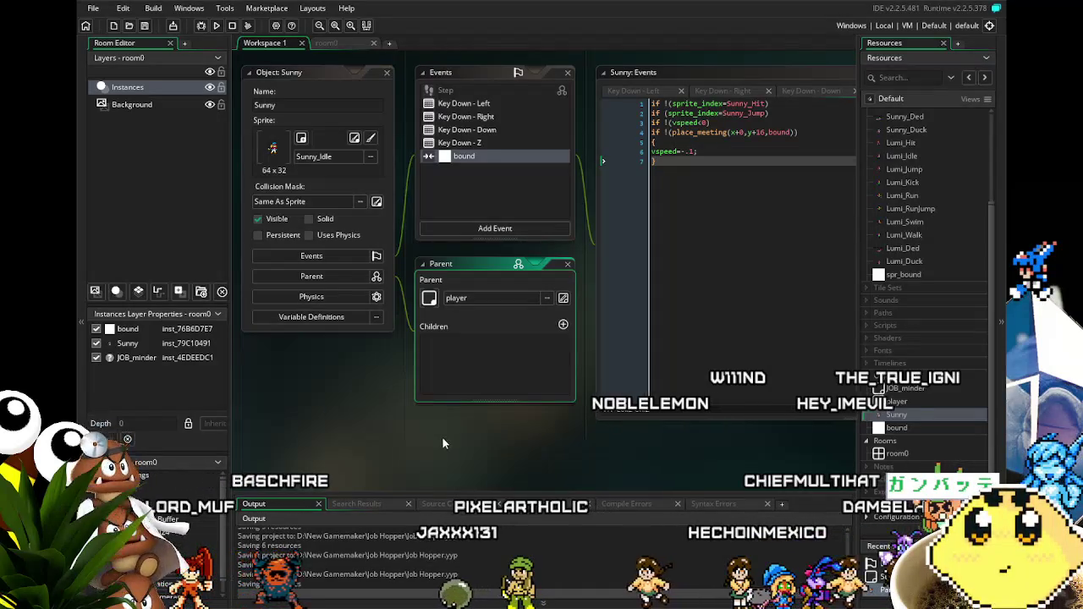
# Step: Rearrange the object windows, show Sunny's bound collision code, then go to room0
pyautogui.moveTo(443, 443); pyautogui.dragTo(421, 453)
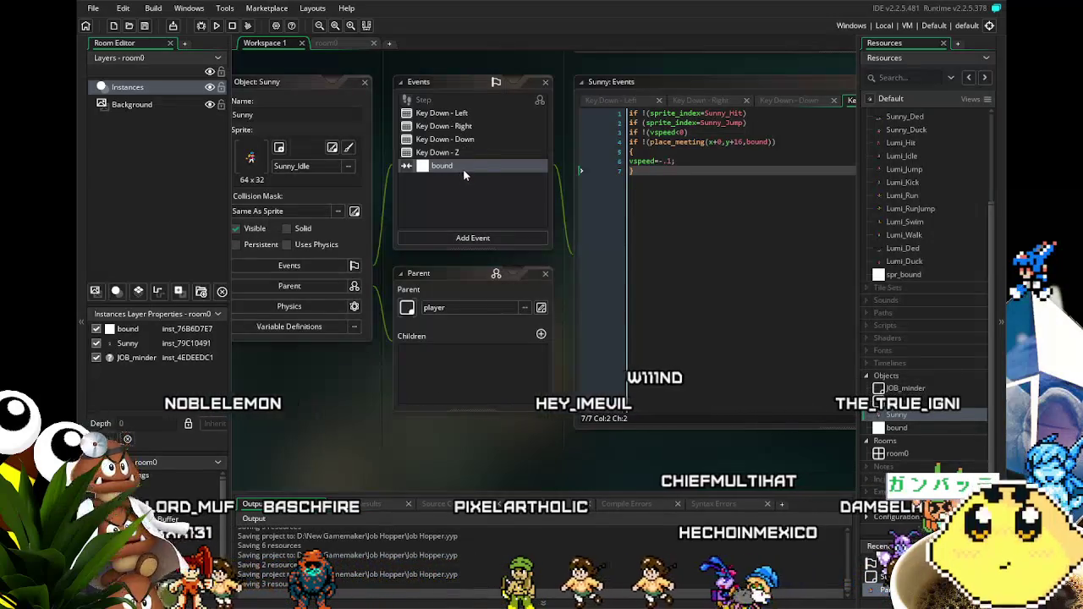
pyautogui.moveTo(322, 381); pyautogui.dragTo(341, 407)
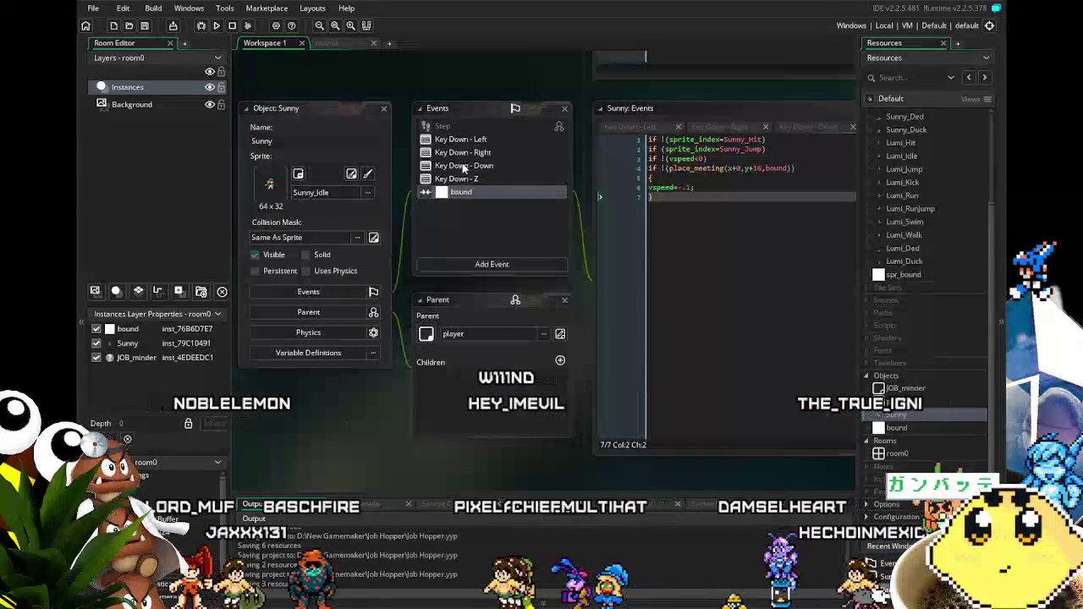
pyautogui.click(475, 192)
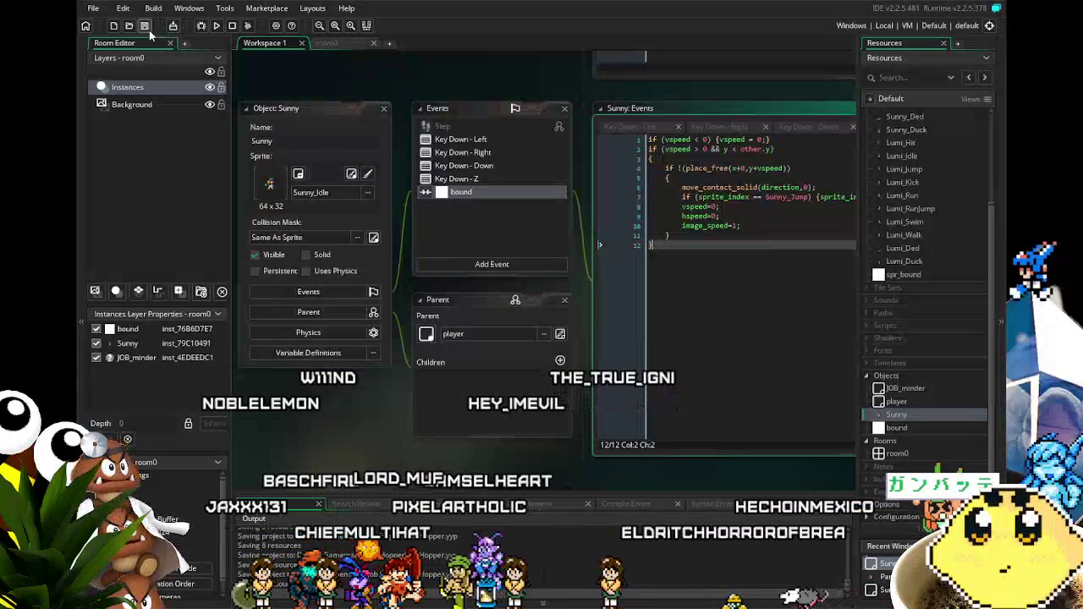
pyautogui.hscroll(1, 291, 438)
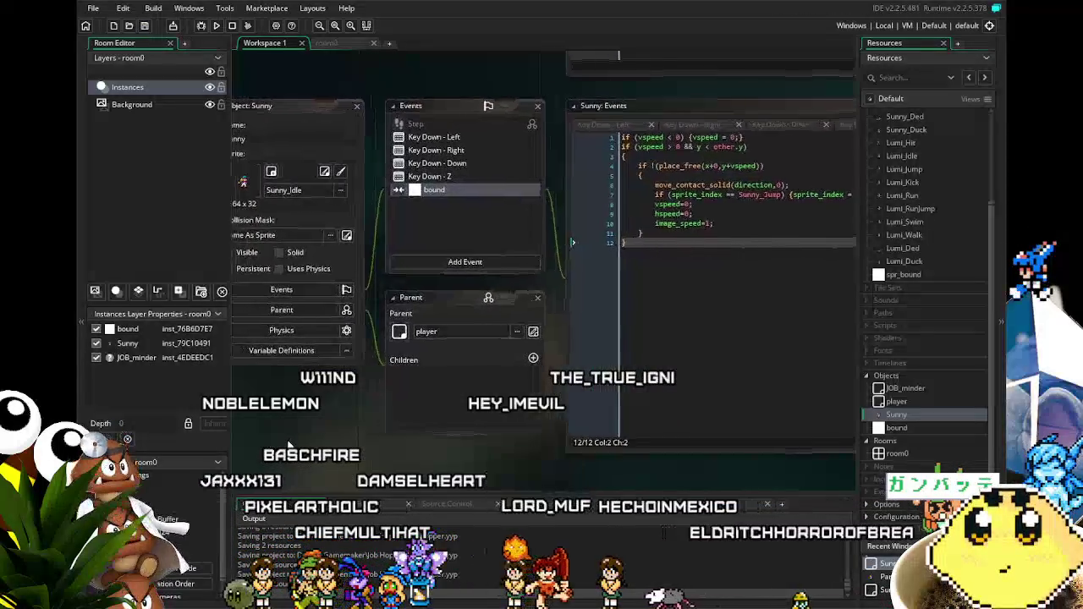
pyautogui.click(339, 46)
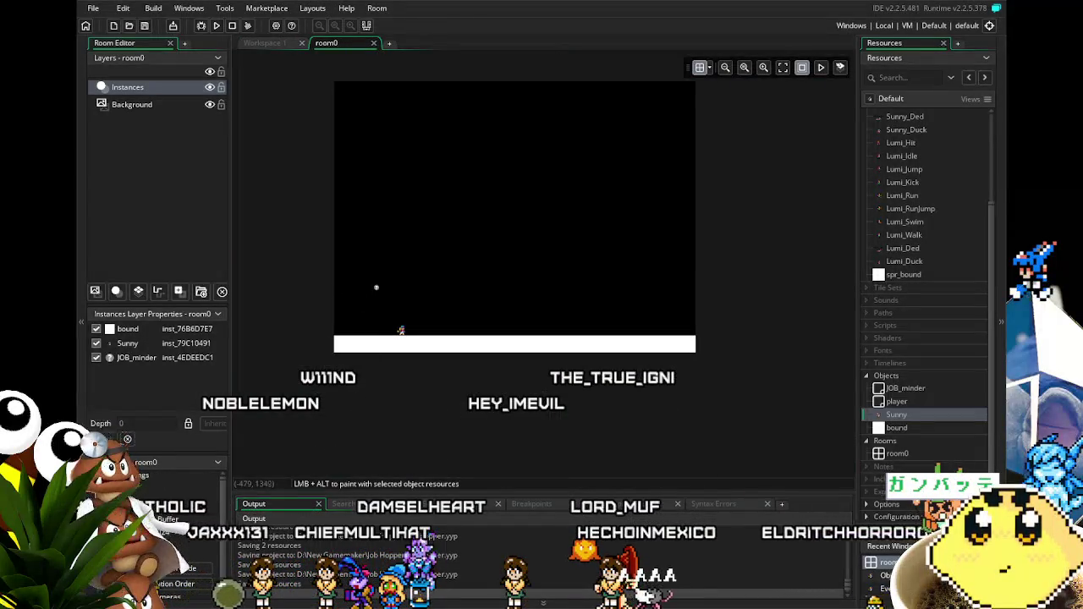
# Step: Check room0's empty Creation Code, then center the room view on Sunny
pyautogui.click(179, 570)
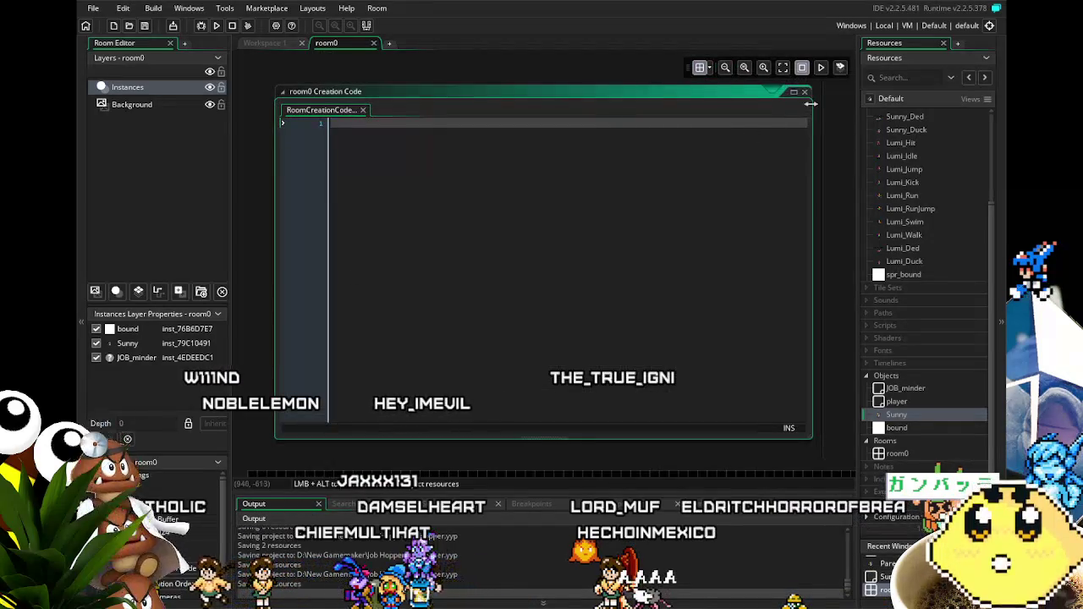
pyautogui.click(805, 91)
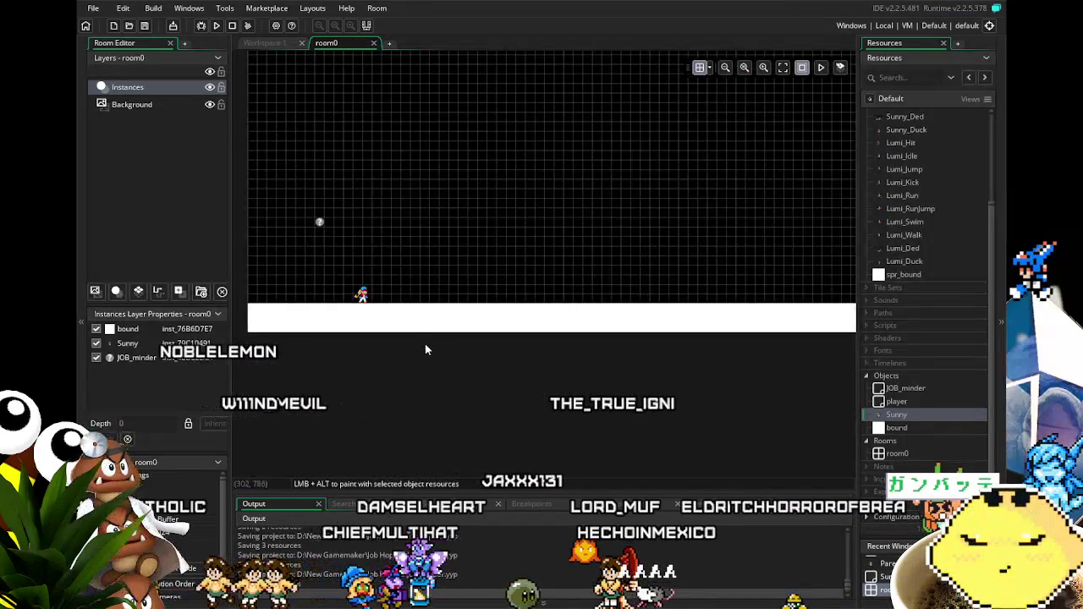
pyautogui.scroll(-2, 419, 346)
pyautogui.scroll(2, 368, 336)
pyautogui.scroll(2, 366, 336)
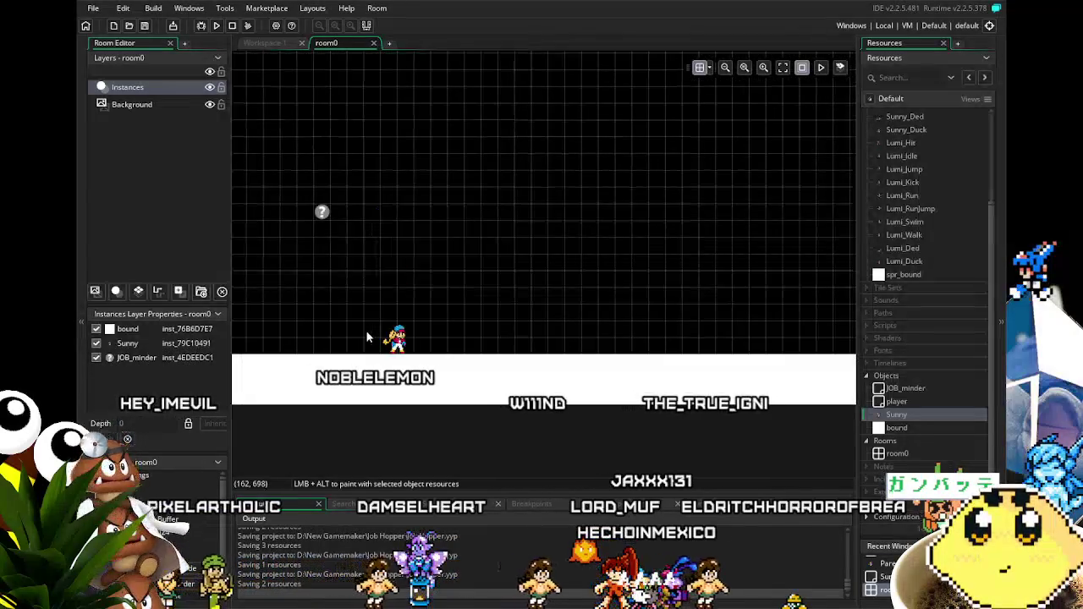
pyautogui.moveTo(366, 336); pyautogui.dragTo(457, 329)
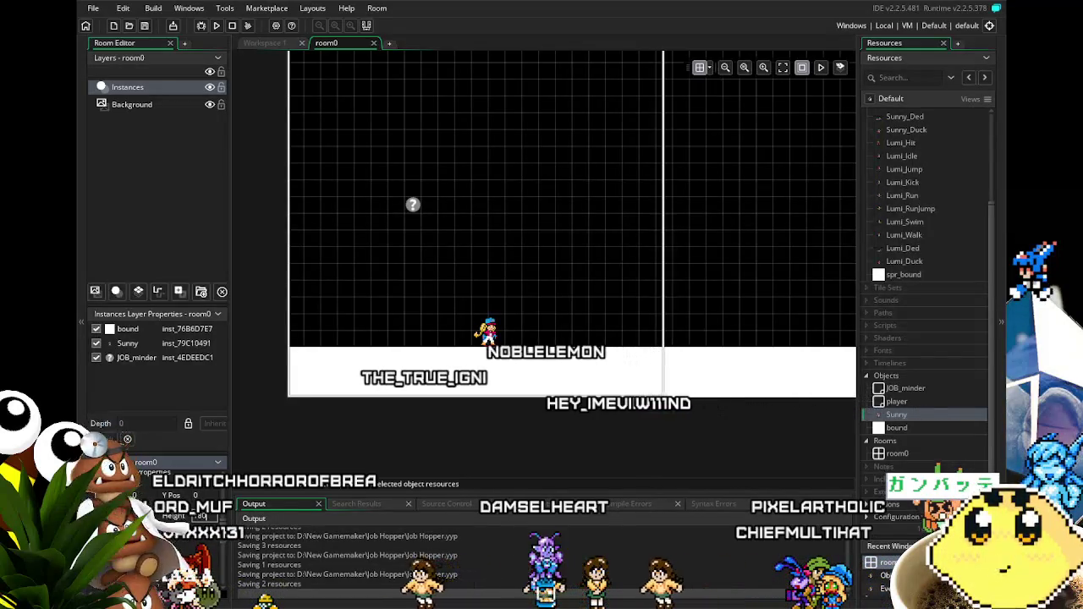
# Step: Zoom the room view and select the viewport Height field
pyautogui.scroll(-2, 447, 240)
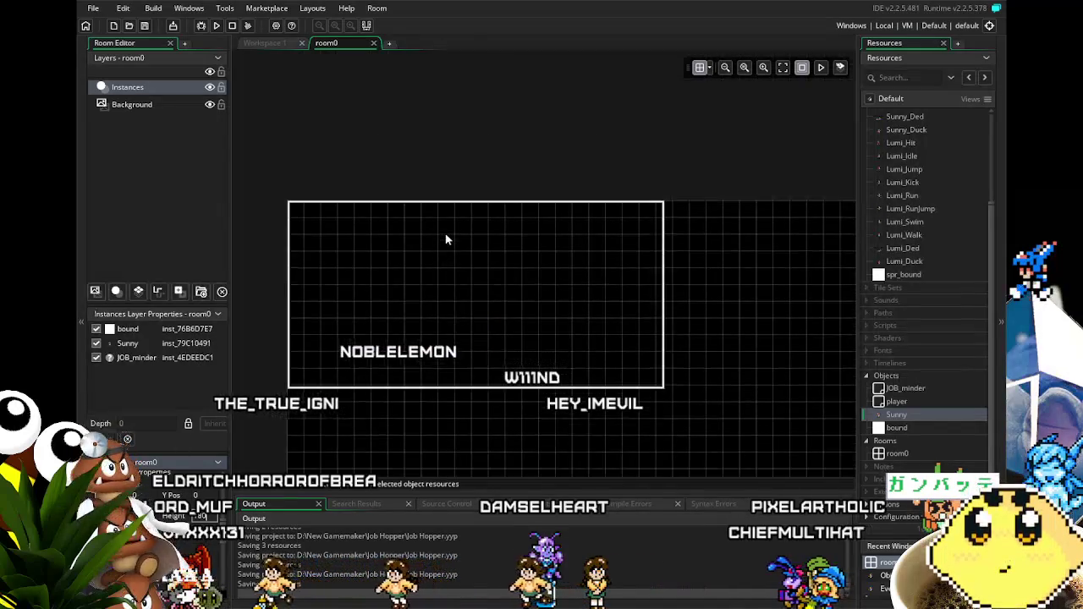
pyautogui.scroll(2, 447, 239)
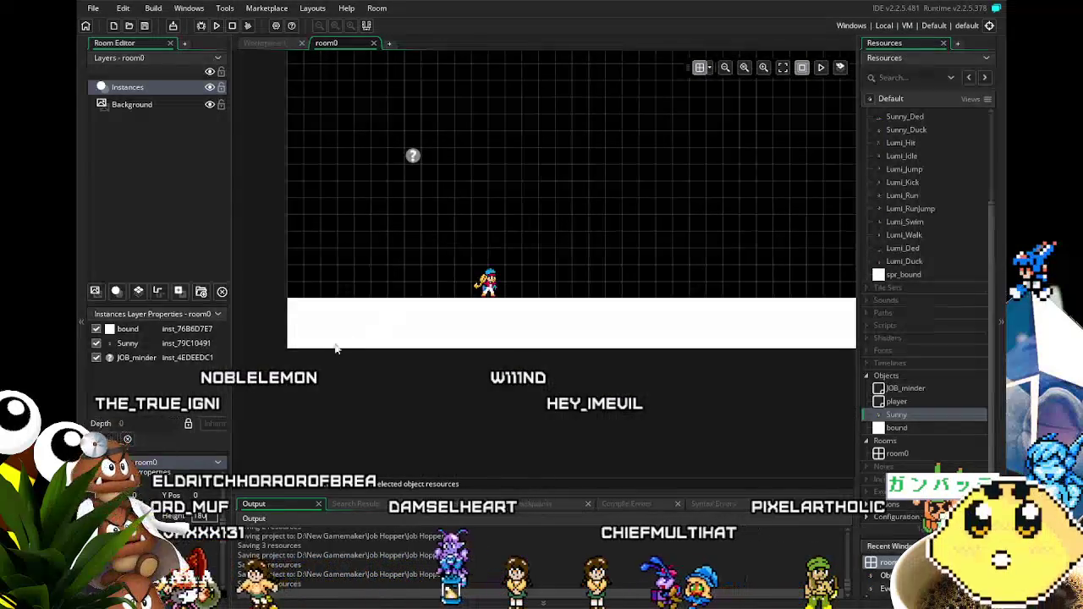
pyautogui.scroll(-1, 182, 506)
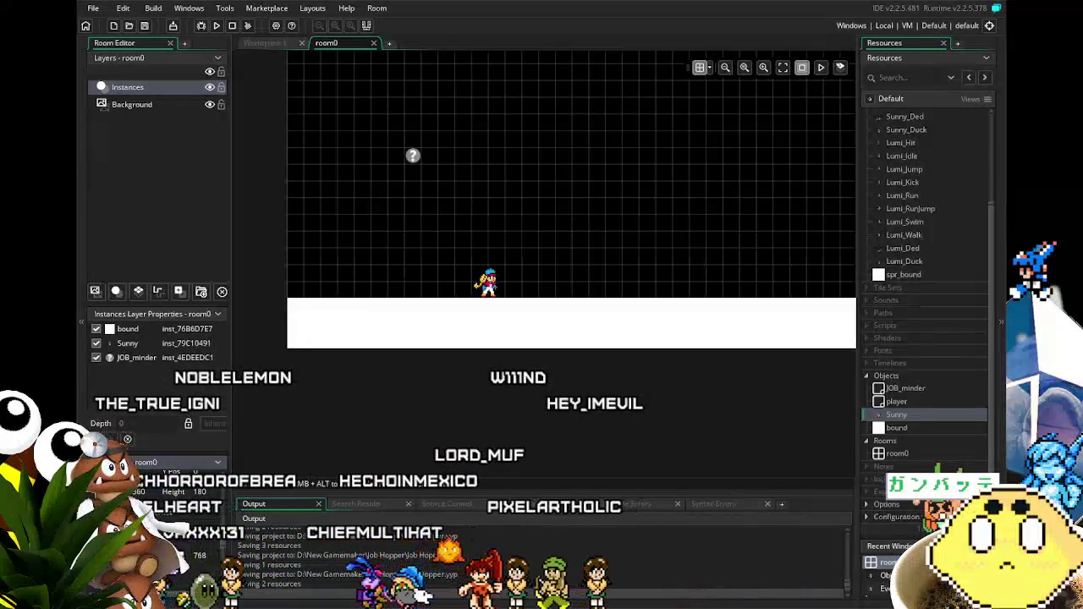
pyautogui.click(199, 556)
# Step: Set the viewport height to 180 and the value below Object Following to -1
pyautogui.write('0')
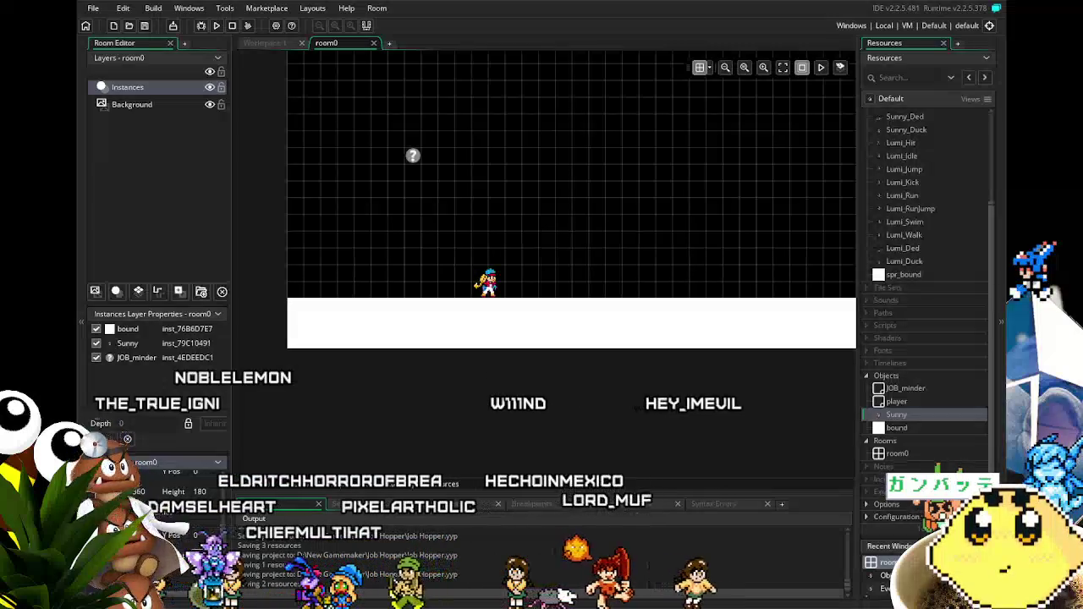
pyautogui.press('Return')
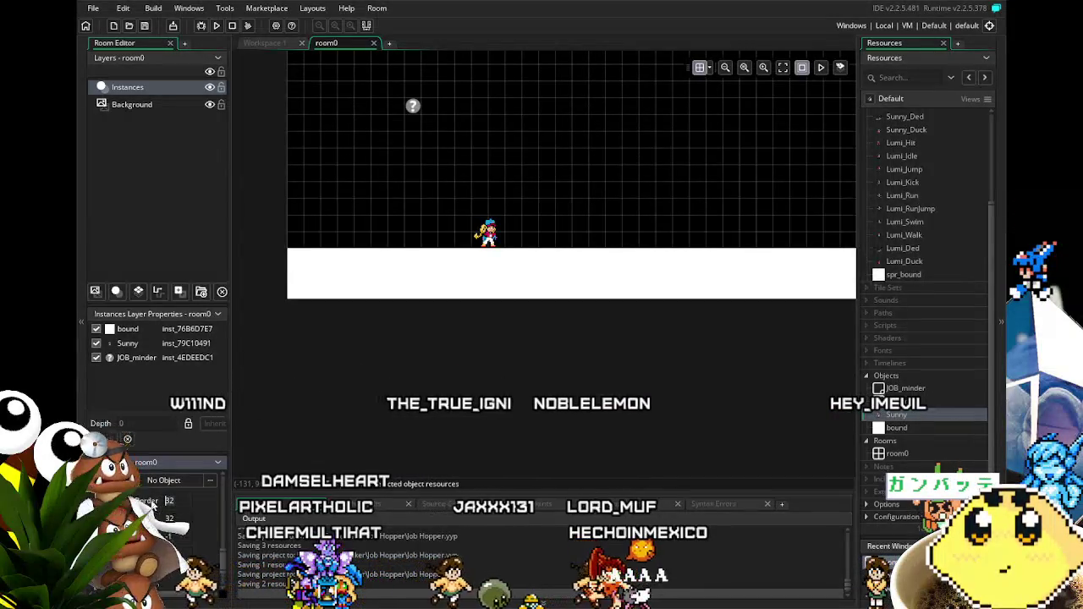
pyautogui.write('-1')
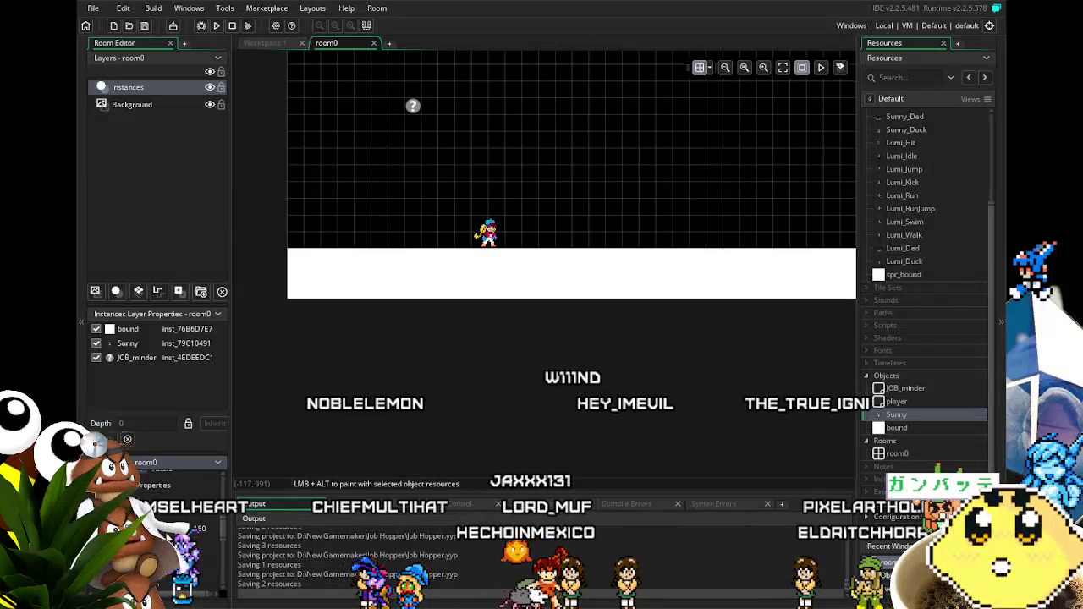
pyautogui.moveTo(377, 363)
pyautogui.mouseDown()
pyautogui.moveTo(406, 416)
pyautogui.moveTo(392, 423)
pyautogui.mouseUp()
pyautogui.scroll(4, 500, 351)
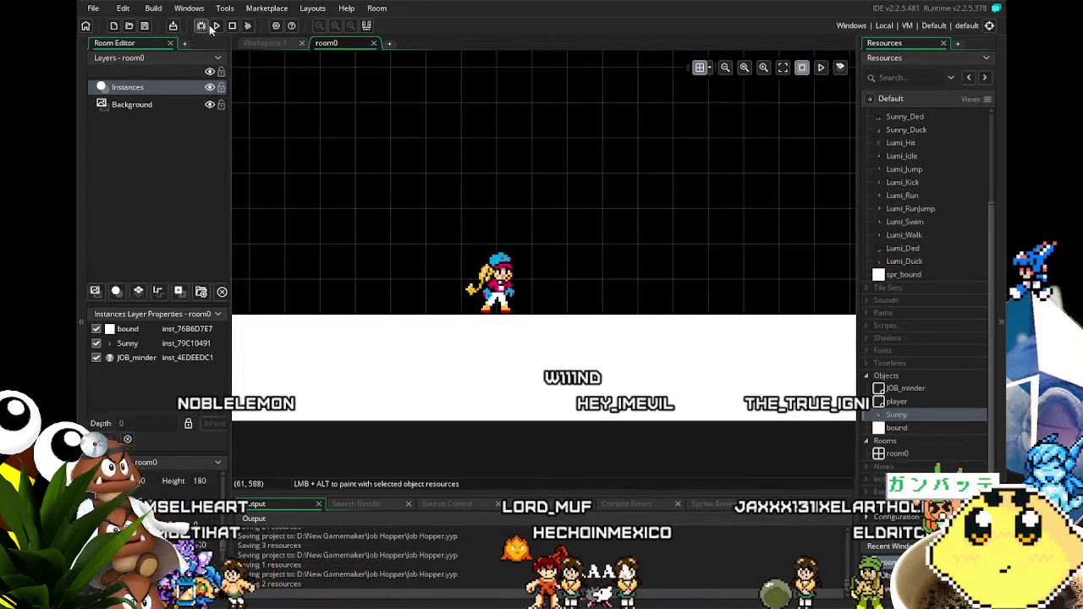
pyautogui.scroll(2, 346, 284)
# Step: Open the JOB_minder object to view its Create code gravity, friction, run and jump variables
pyautogui.scroll(-3, 363, 292)
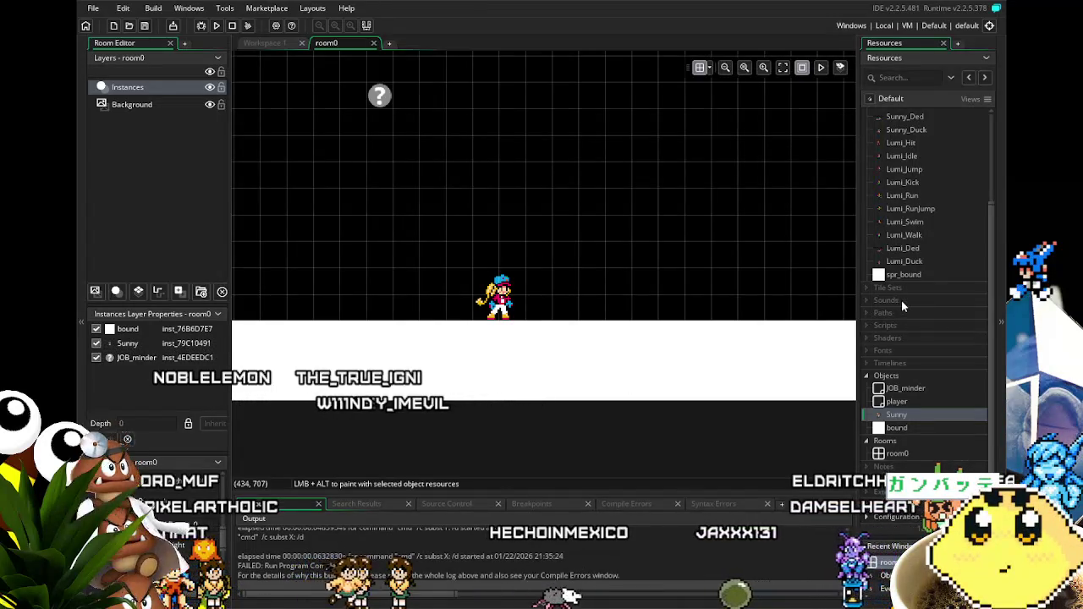
pyautogui.click(902, 401)
pyautogui.doubleClick(903, 389)
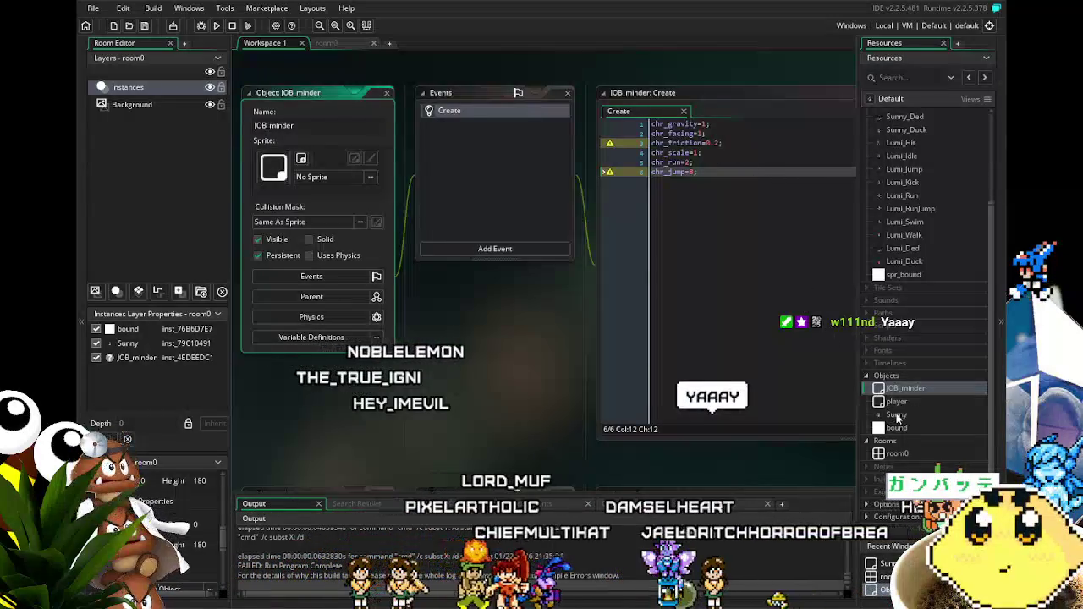
# Step: Open Sunny and review its Key Down Left, Right, Down, Z and bound collision code
pyautogui.click(898, 416)
pyautogui.doubleClick(898, 415)
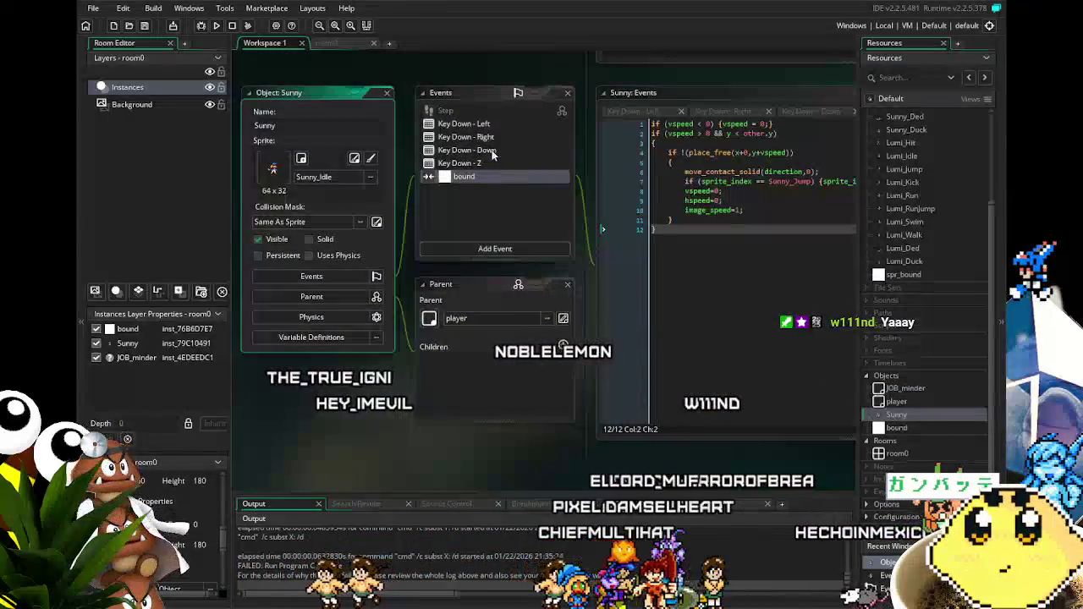
pyautogui.click(464, 123)
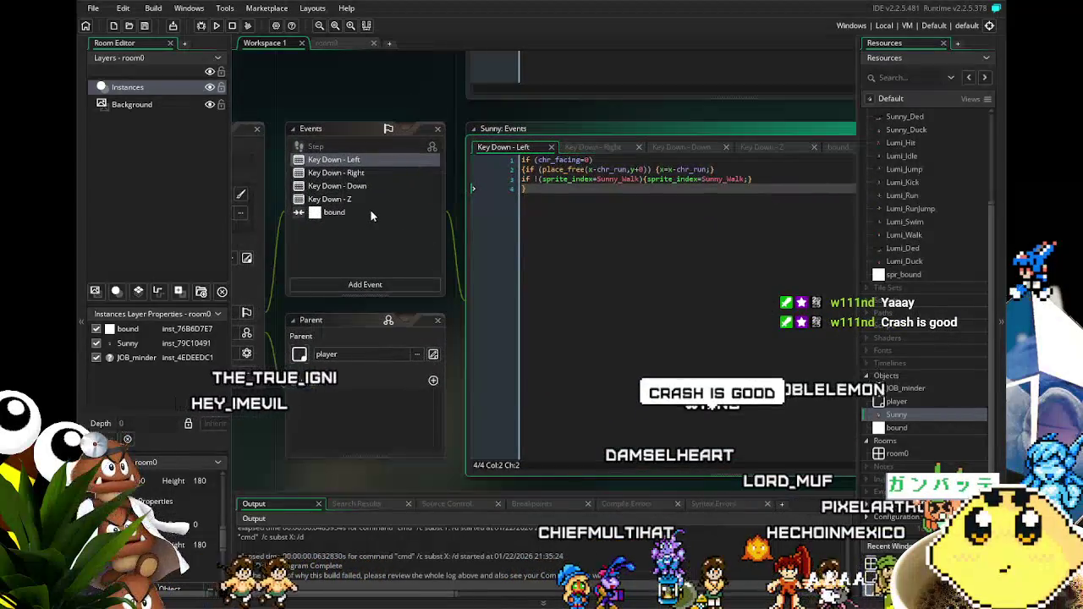
pyautogui.click(352, 191)
pyautogui.click(363, 196)
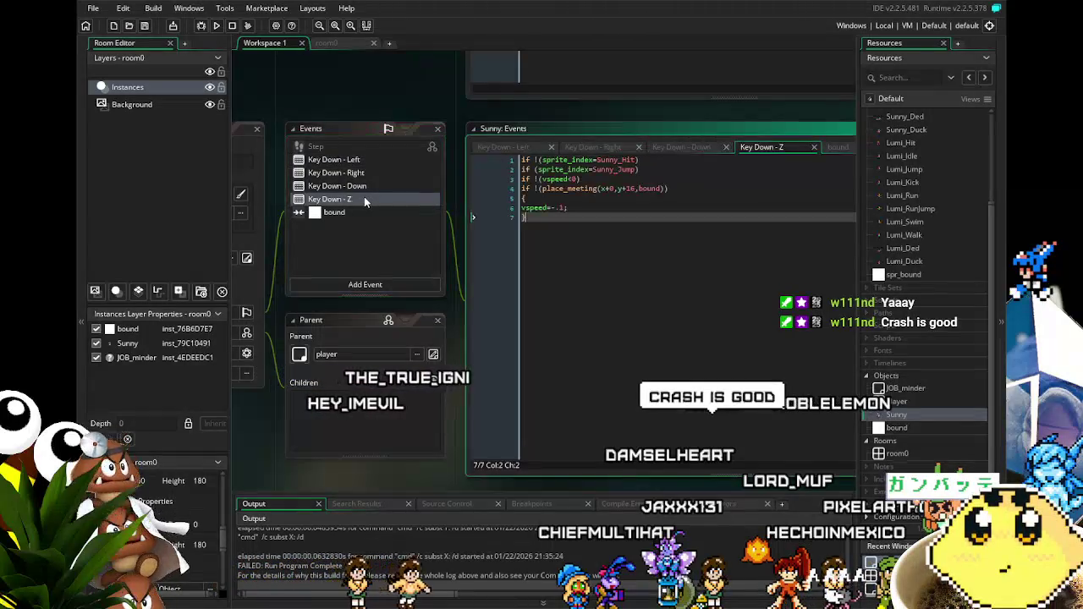
pyautogui.click(367, 213)
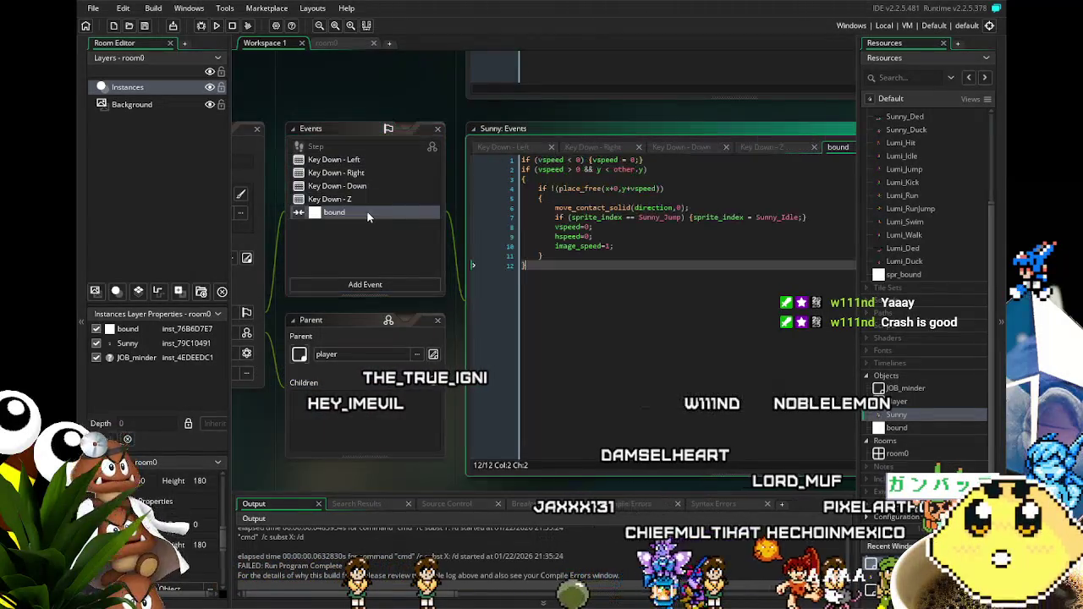
pyautogui.click(372, 187)
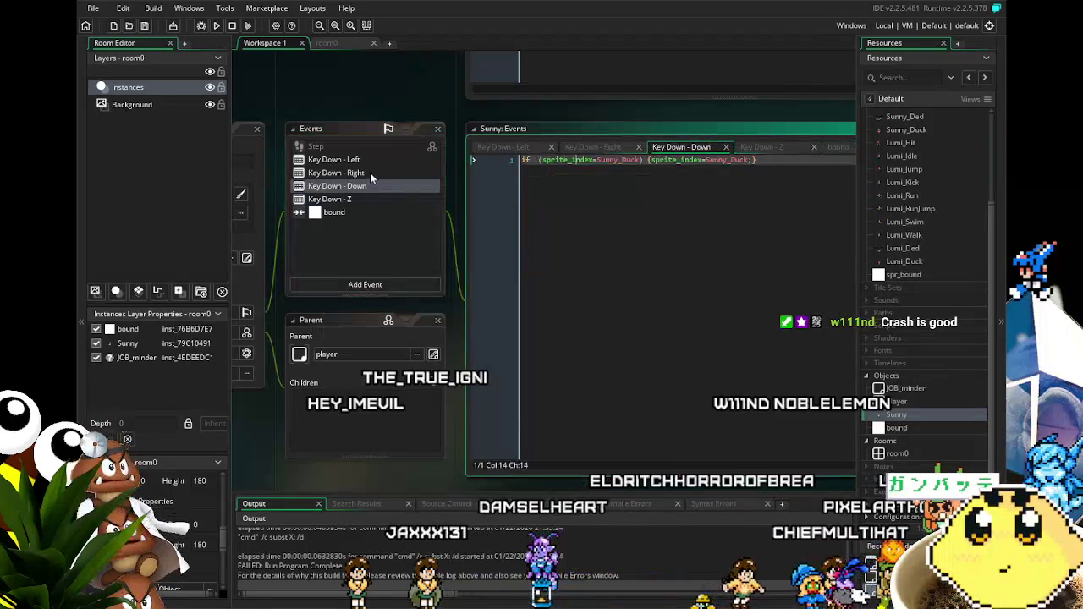
pyautogui.click(370, 172)
pyautogui.click(369, 160)
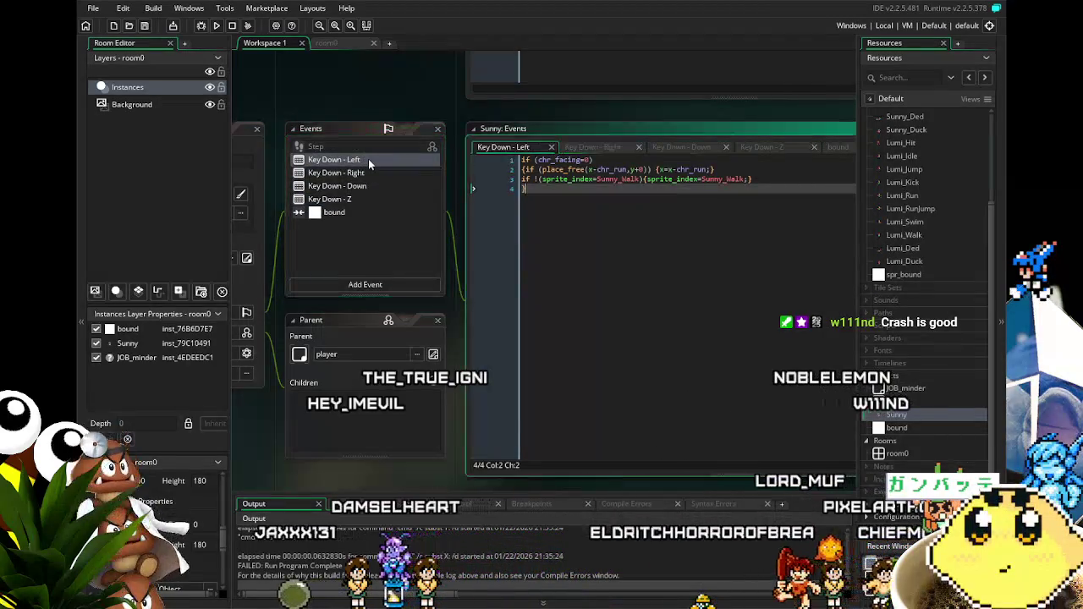
# Step: Review the bound collision and key events again, ending on the Step code inherited from player
pyautogui.moveTo(358, 190)
pyautogui.mouseDown()
pyautogui.moveTo(501, 209)
pyautogui.moveTo(566, 204)
pyautogui.mouseUp()
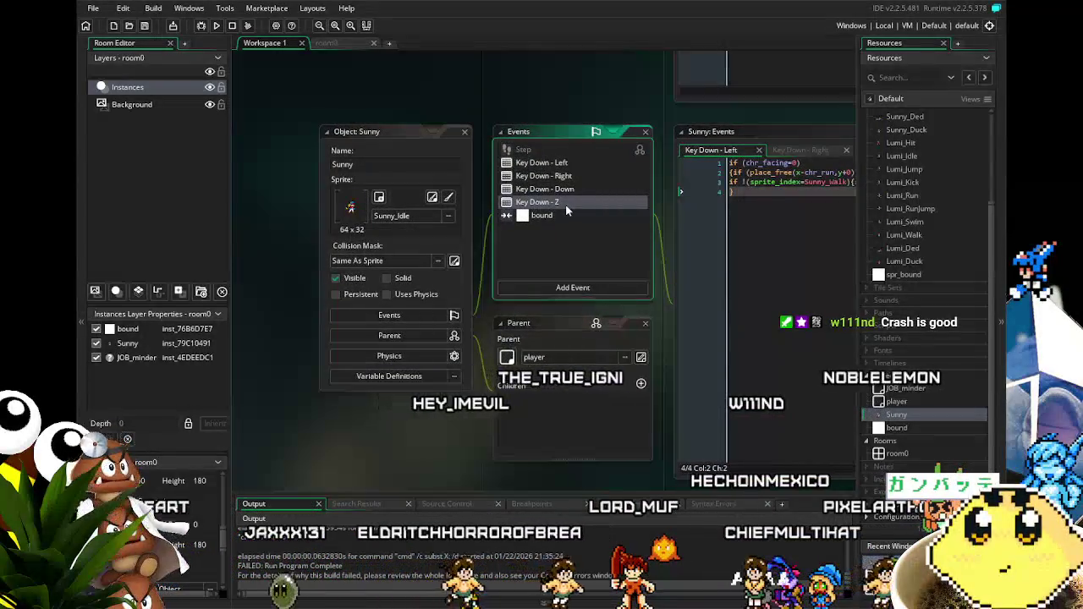
pyautogui.moveTo(565, 204); pyautogui.dragTo(459, 217)
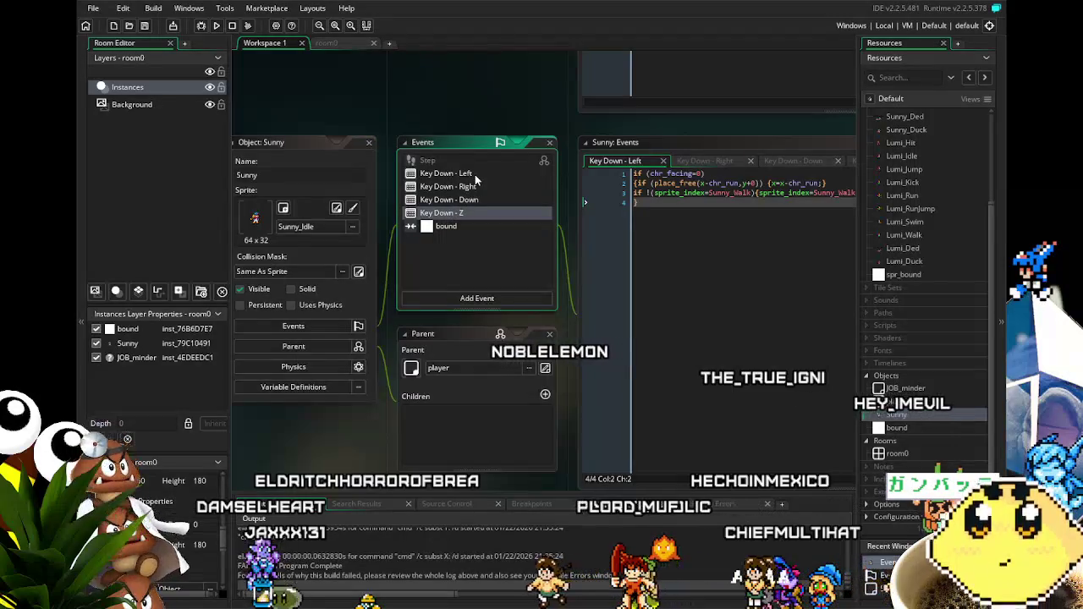
pyautogui.click(457, 227)
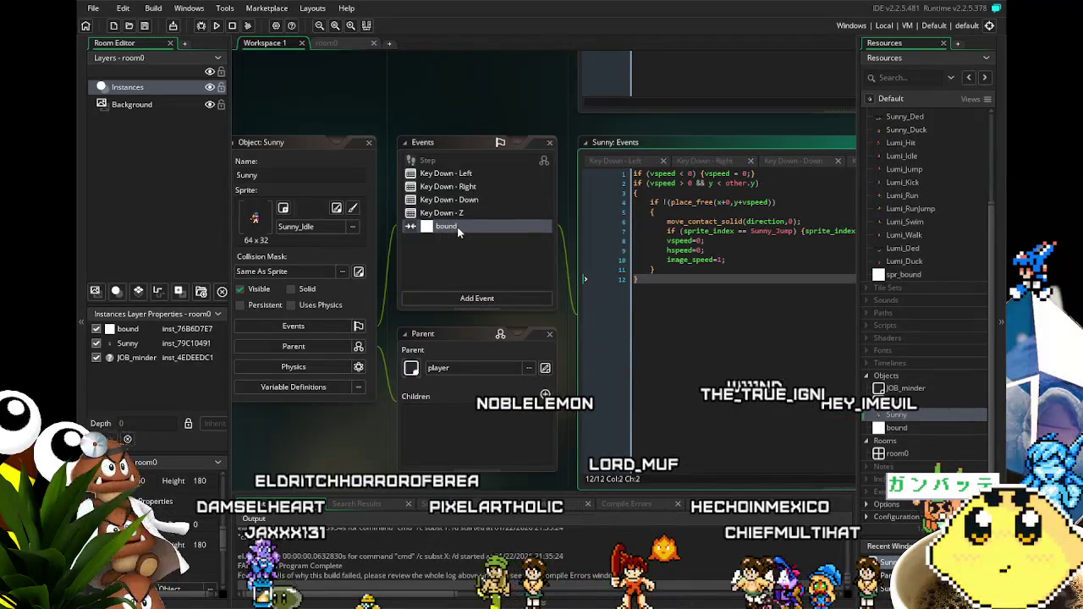
pyautogui.moveTo(578, 308)
pyautogui.mouseDown()
pyautogui.moveTo(706, 336)
pyautogui.moveTo(727, 352)
pyautogui.mouseUp()
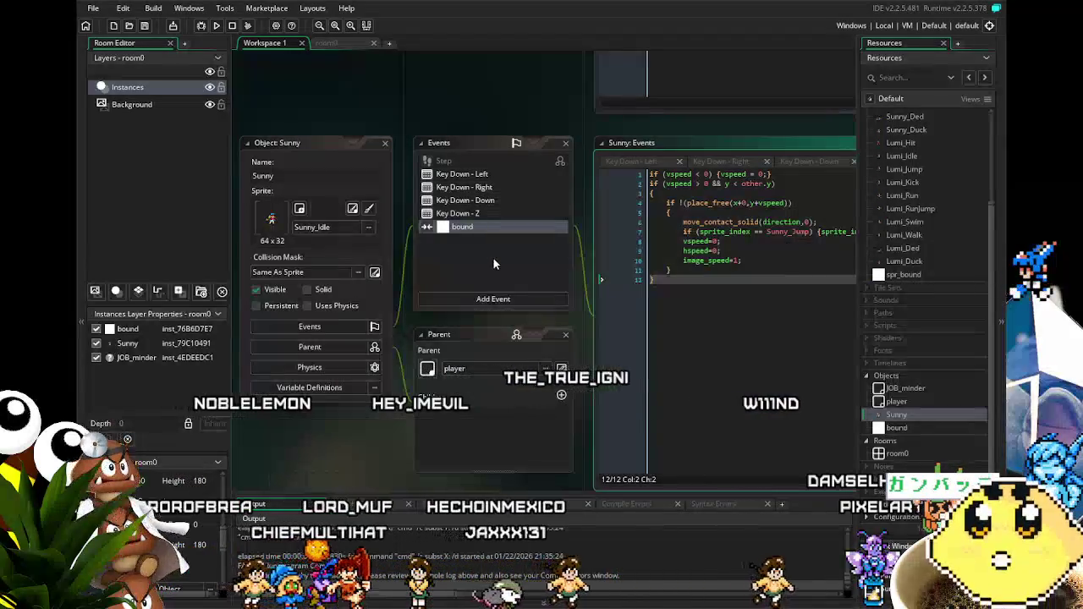
pyautogui.moveTo(543, 261)
pyautogui.mouseDown()
pyautogui.moveTo(403, 232)
pyautogui.moveTo(421, 222)
pyautogui.moveTo(467, 271)
pyautogui.mouseUp()
pyautogui.click(414, 236)
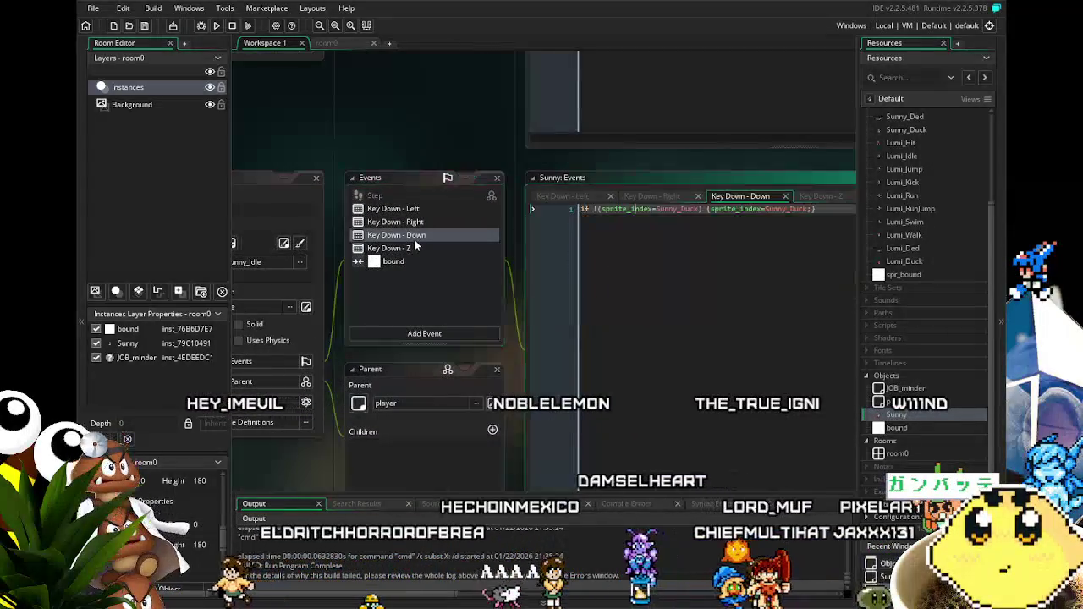
pyautogui.click(426, 250)
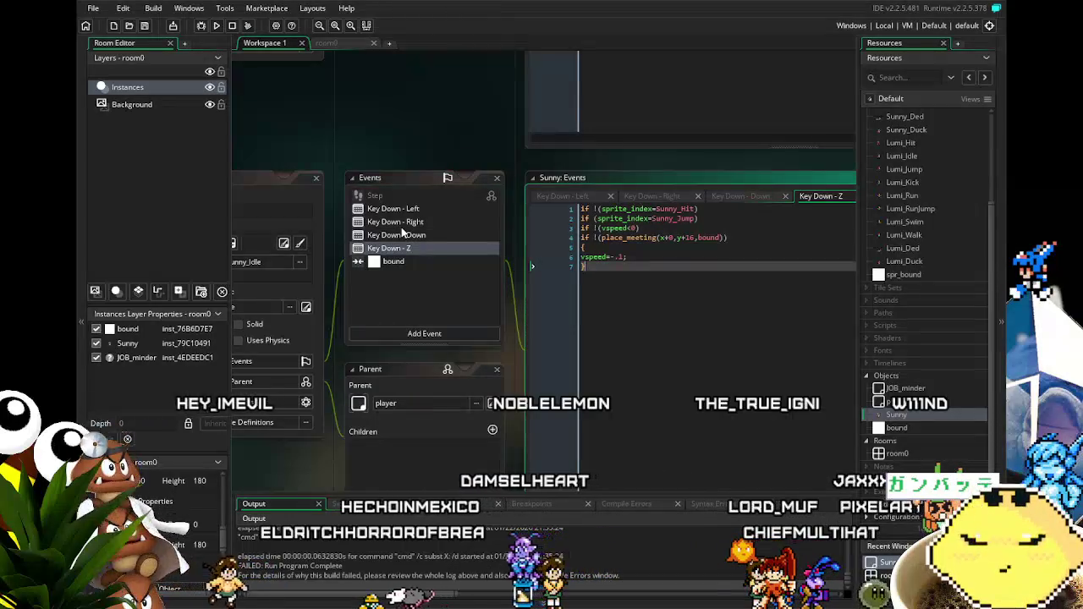
pyautogui.click(403, 223)
pyautogui.click(404, 211)
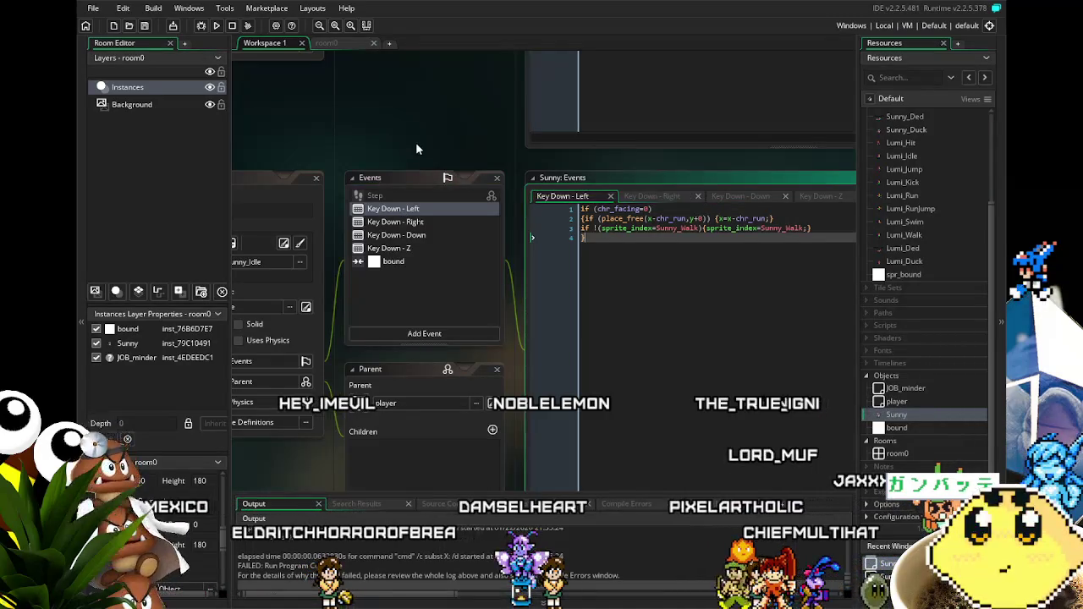
pyautogui.moveTo(416, 142); pyautogui.dragTo(515, 123)
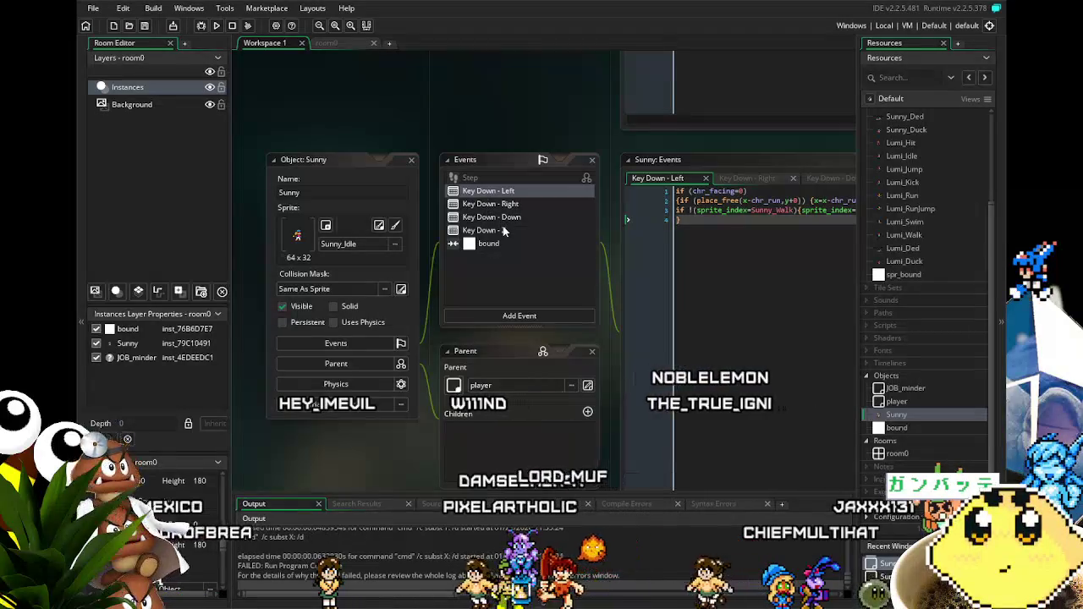
pyautogui.click(511, 177)
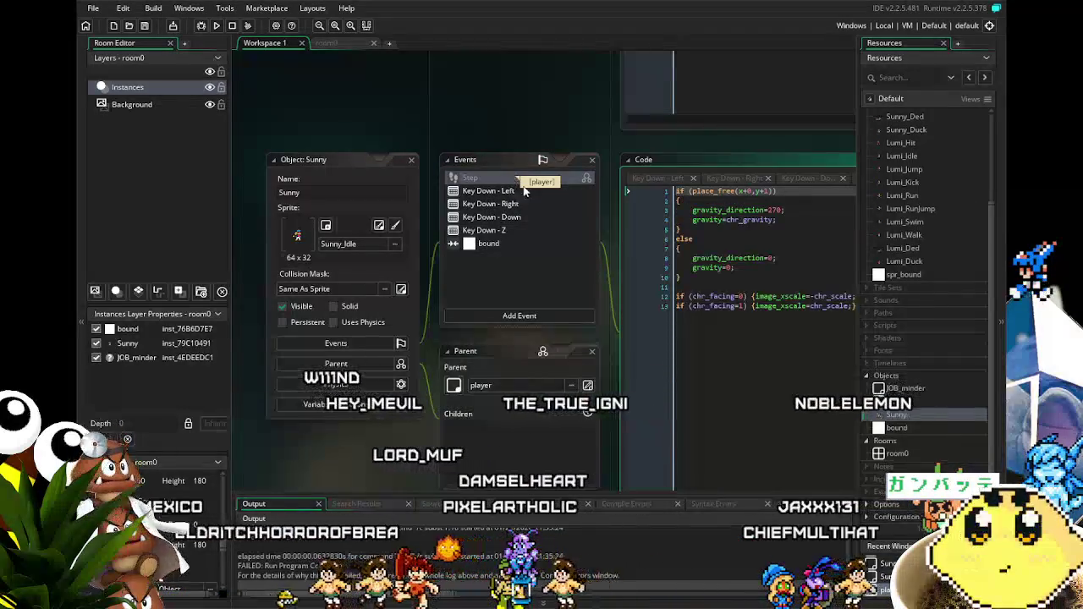
# Step: Inspect the chr_gravity and chr_facing lines in Sunny's inherited Step code
pyautogui.click(729, 339)
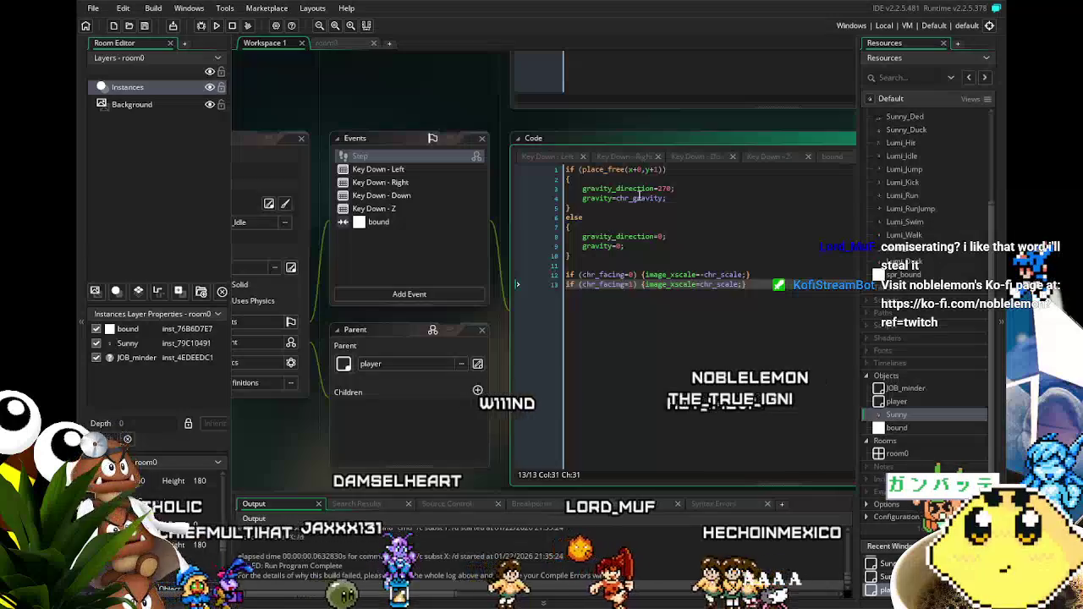
pyautogui.click(617, 336)
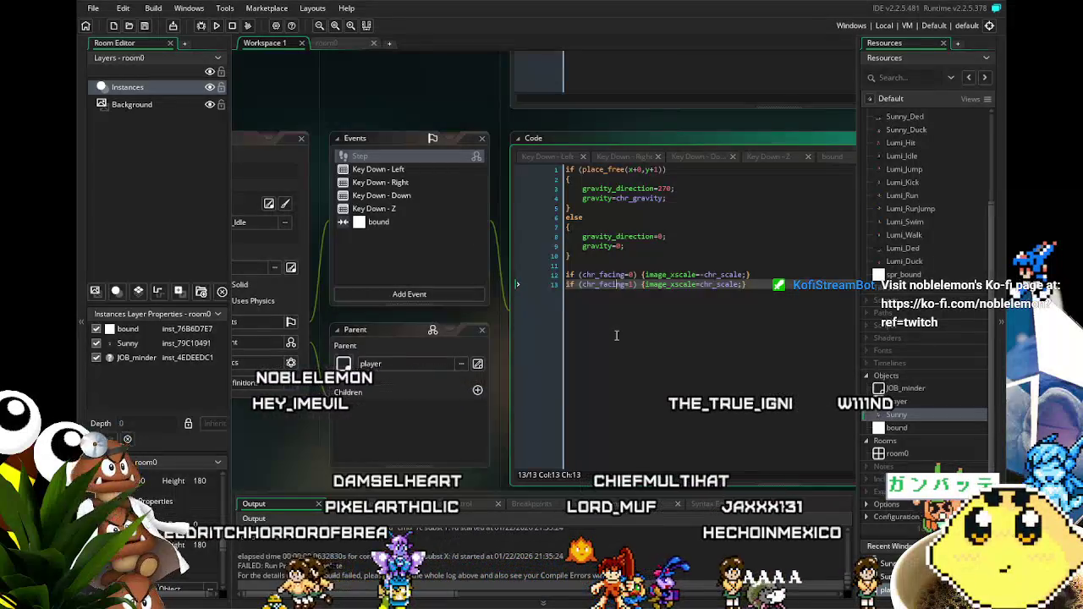
pyautogui.doubleClick(651, 198)
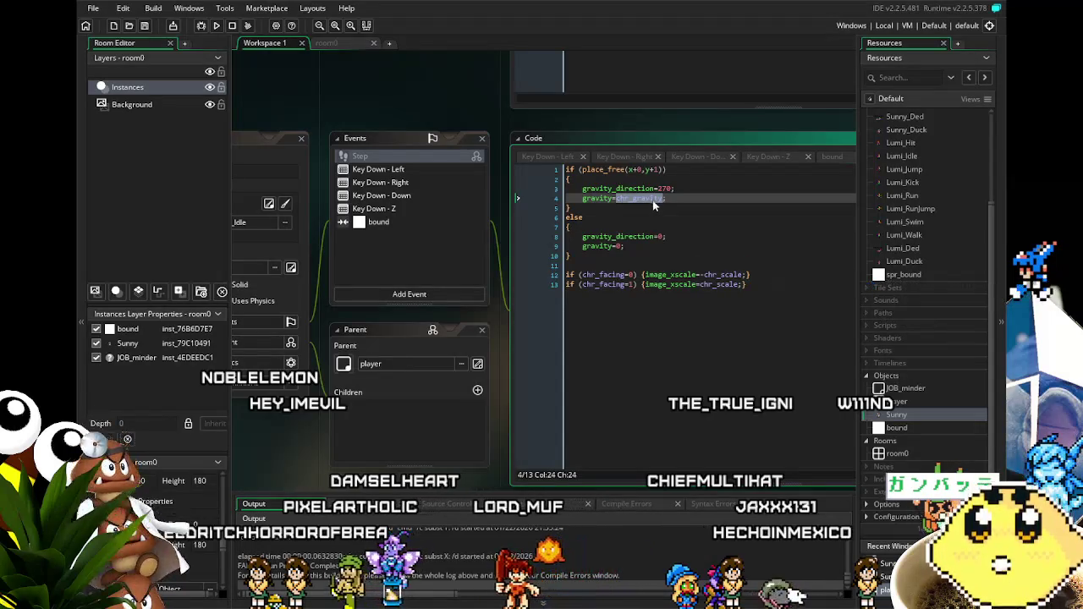
pyautogui.moveTo(631, 356); pyautogui.dragTo(704, 357)
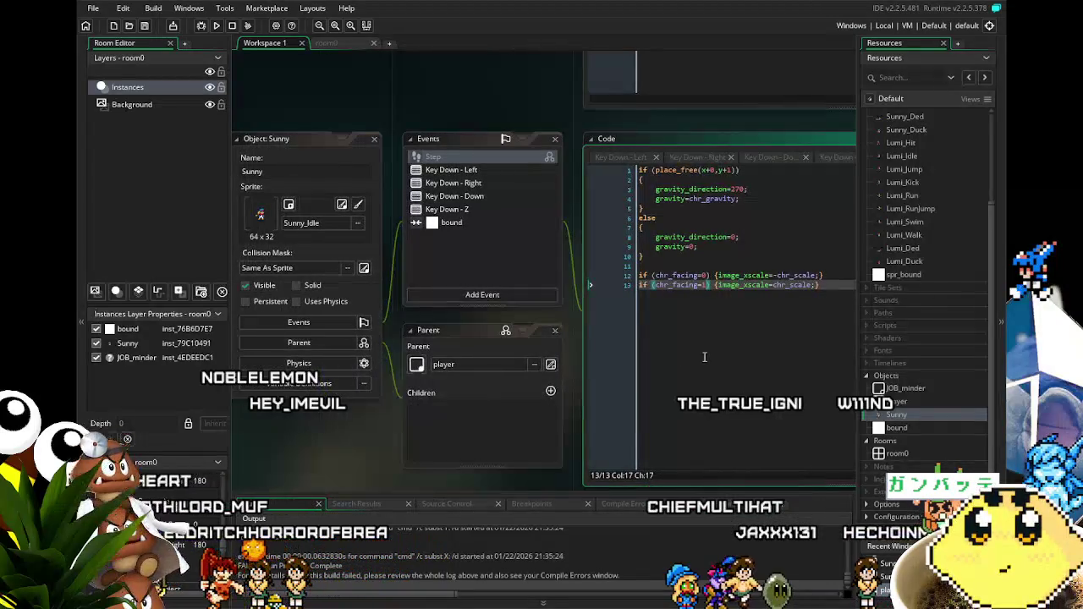
# Step: Clear all of the player parent object's Step code and delete its Step event
pyautogui.click(551, 364)
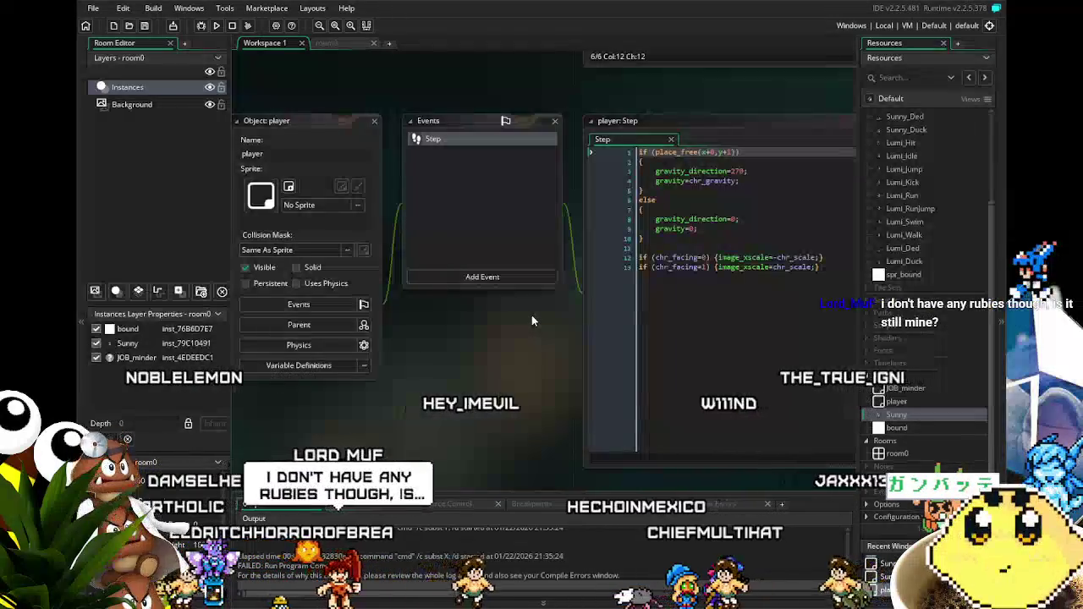
pyautogui.click(680, 267)
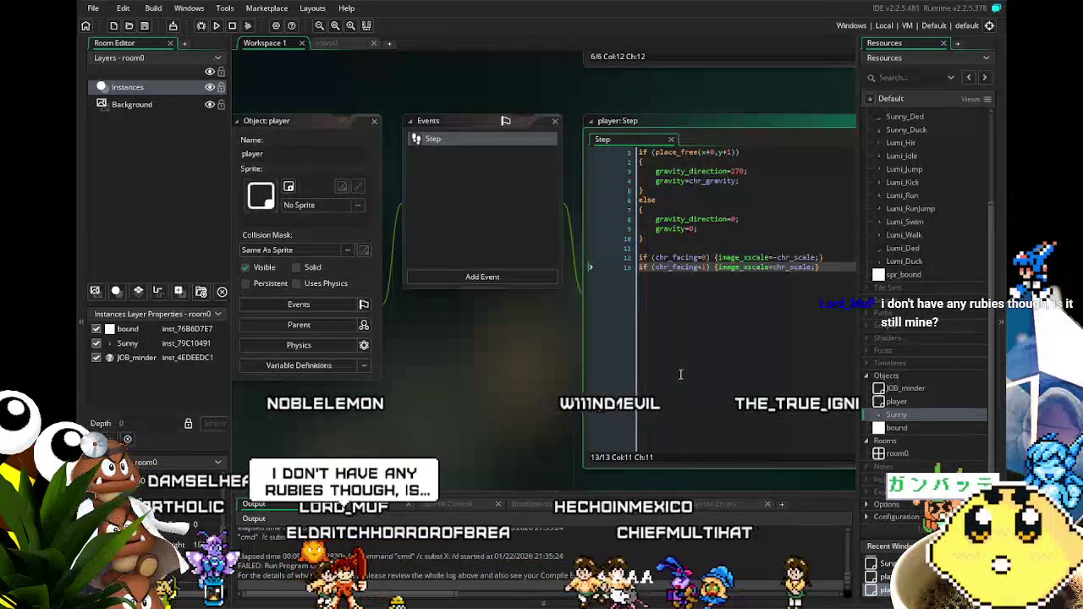
pyautogui.hotkey('ctrl', 'a')
pyautogui.press('BackSpace')
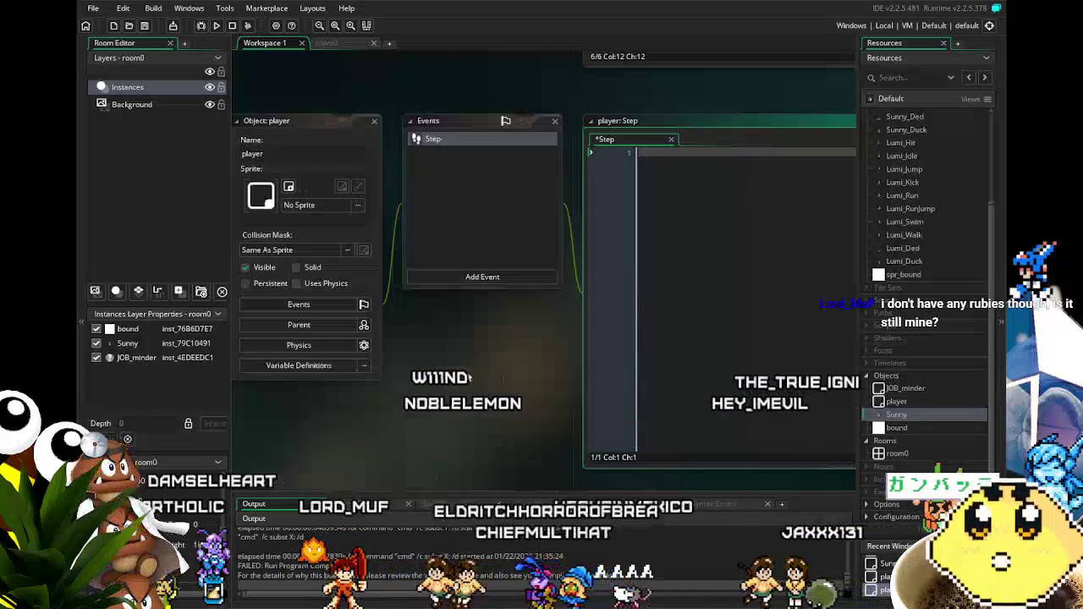
pyautogui.moveTo(471, 378); pyautogui.dragTo(523, 340)
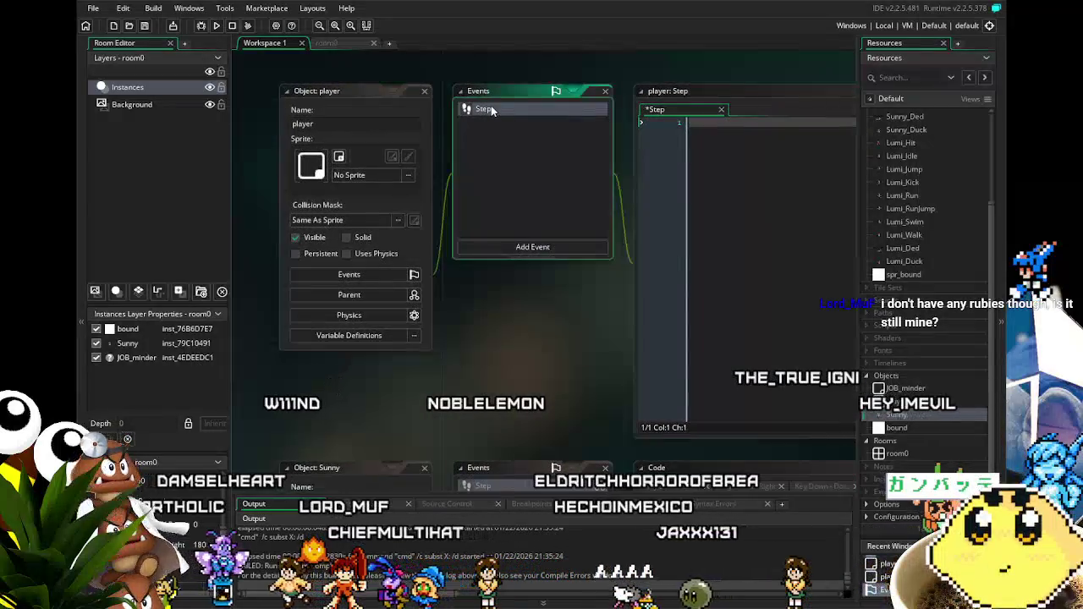
pyautogui.press('Delete')
pyautogui.click(588, 321)
pyautogui.scroll(-3, 466, 404)
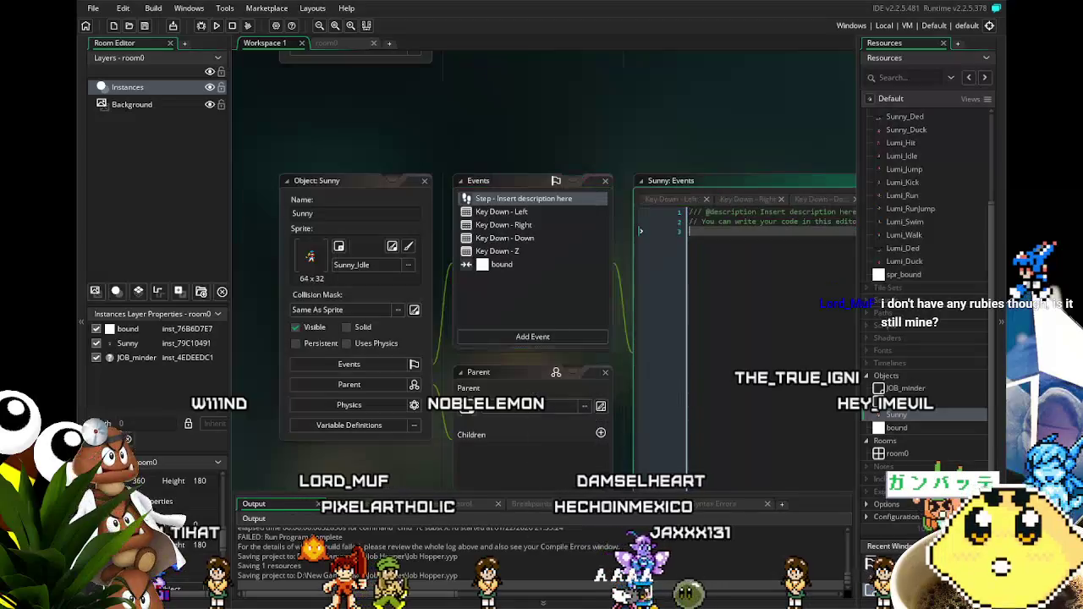
# Step: Paste the gravity and facing code over Sunny's placeholder Step comments and review it
pyautogui.write('if (place_free(x+0,y+1)) {     gravity_direction=270;     gravity=chr_gravity; } else {     gravity_direction=0;     gravity=0; }  if (chr_facing=0) {image_xscale=-chr_scale;} if (chr_facing=1) {image_xscale=chr_scale;}')
pyautogui.moveTo(733, 375)
pyautogui.mouseDown()
pyautogui.moveTo(648, 320)
pyautogui.moveTo(685, 354)
pyautogui.mouseUp()
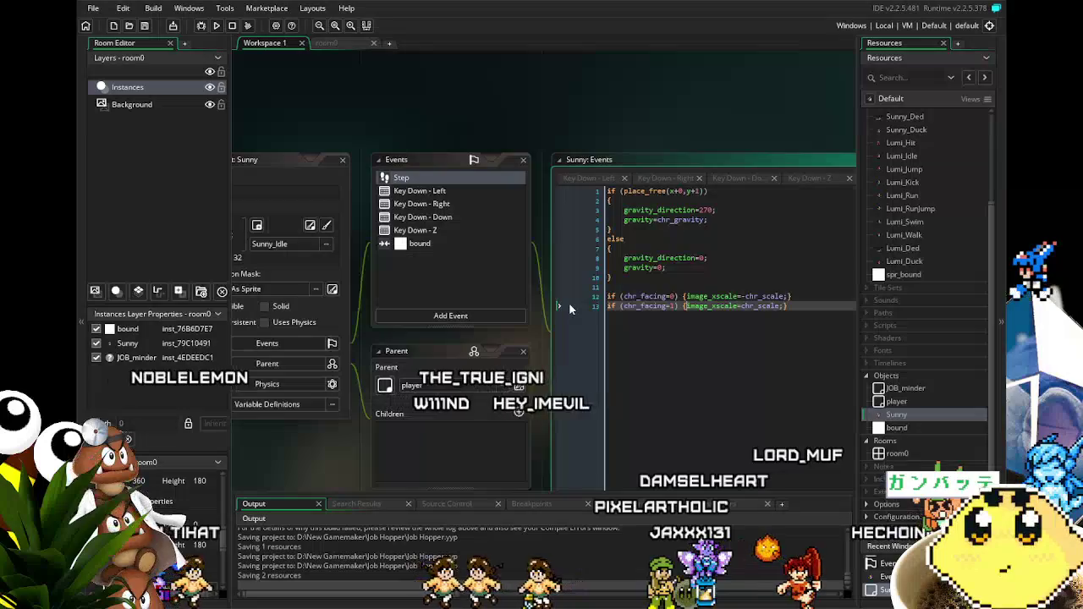
pyautogui.scroll(-10, 541, 305)
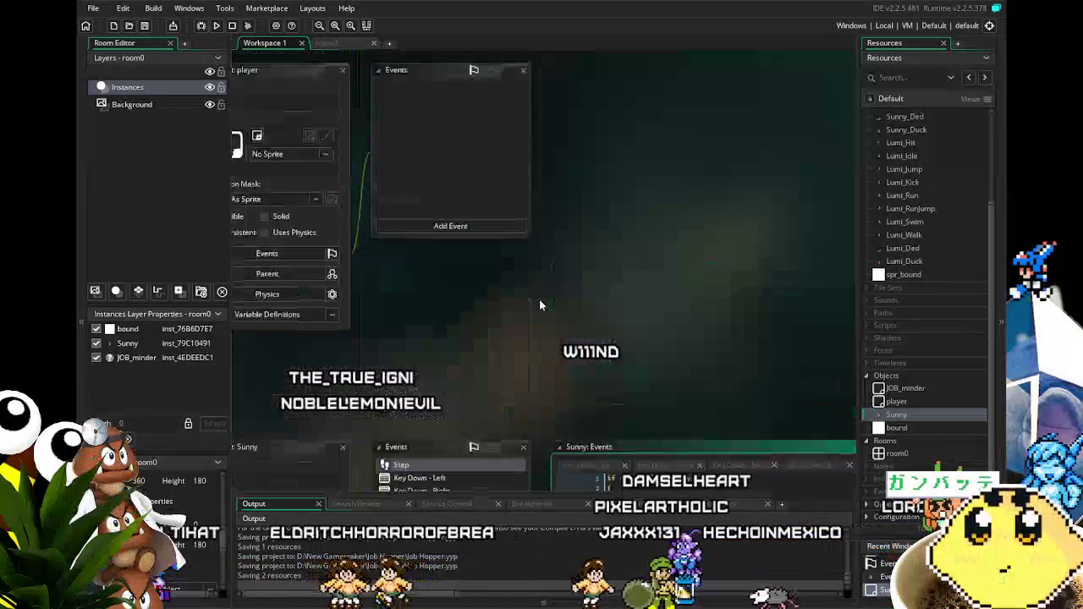
pyautogui.scroll(5, 539, 299)
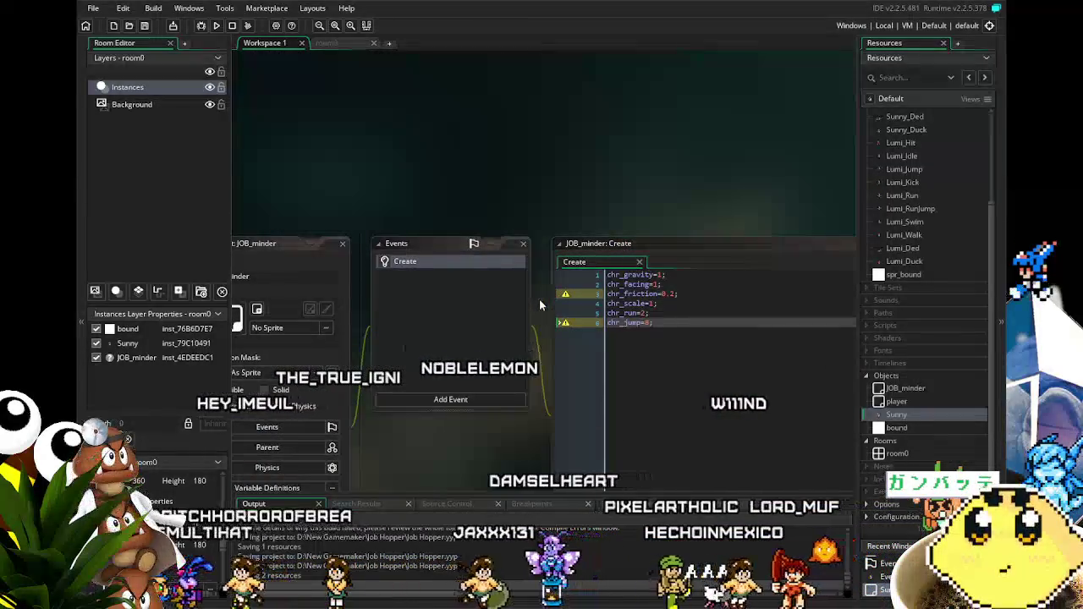
pyautogui.scroll(-3, 539, 299)
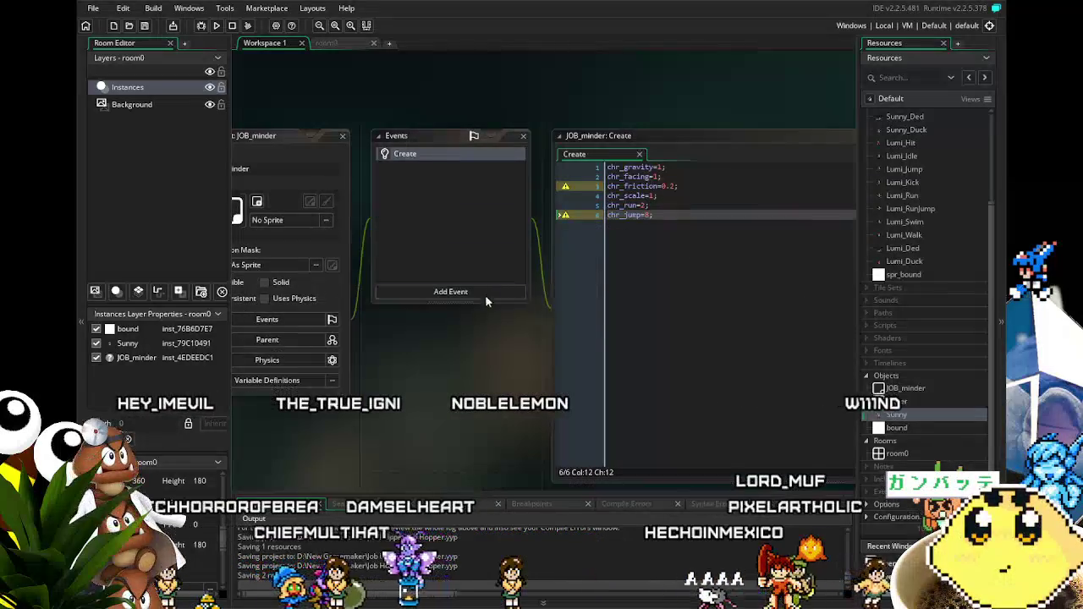
pyautogui.moveTo(461, 337); pyautogui.dragTo(523, 332)
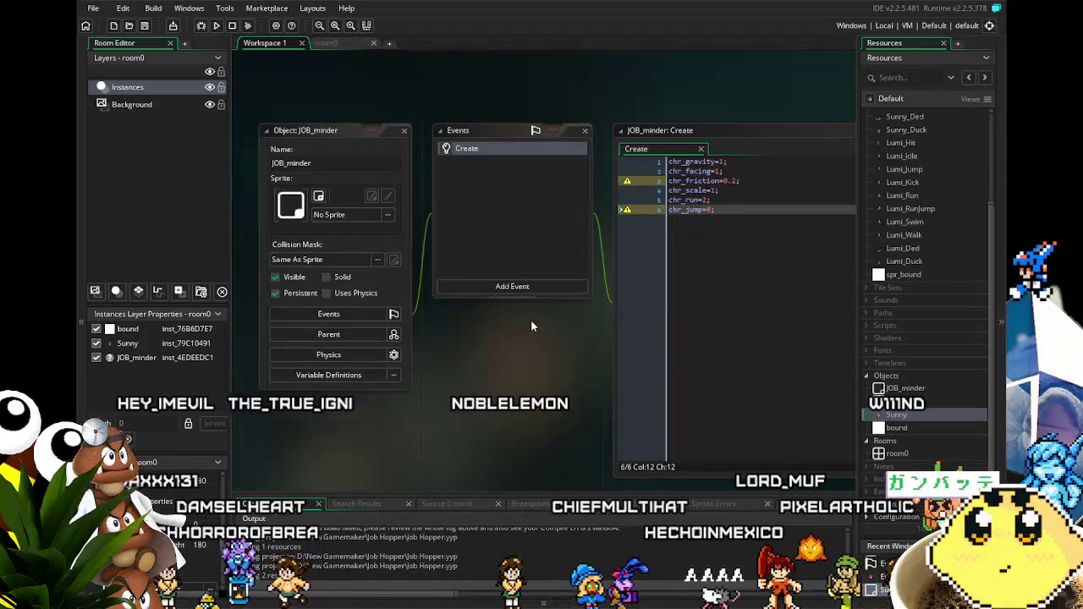
pyautogui.scroll(-4, 531, 326)
pyautogui.scroll(-10, 531, 320)
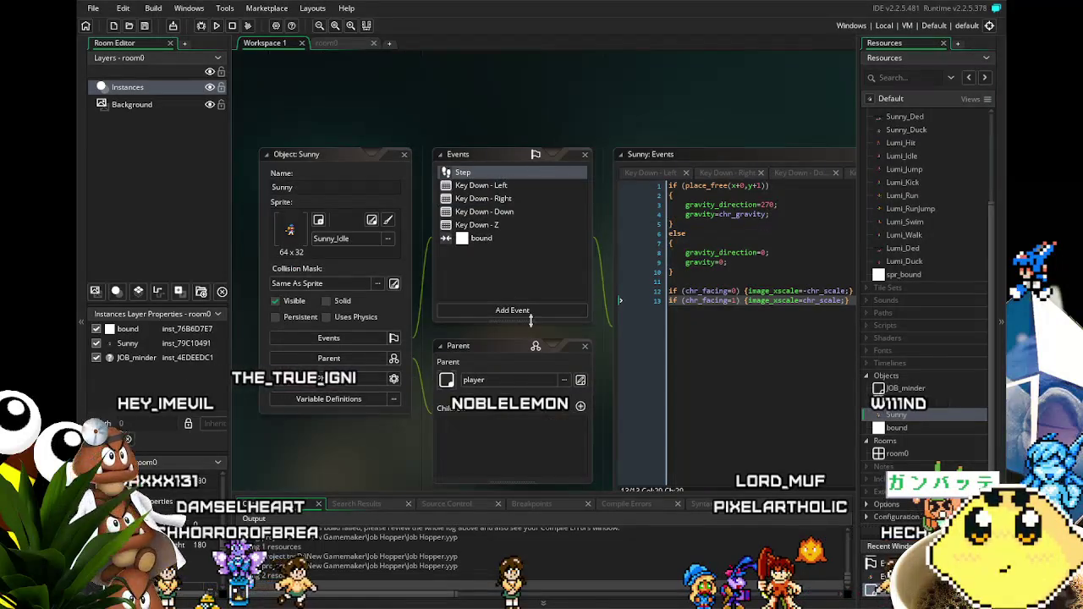
pyautogui.moveTo(420, 459); pyautogui.dragTo(362, 438)
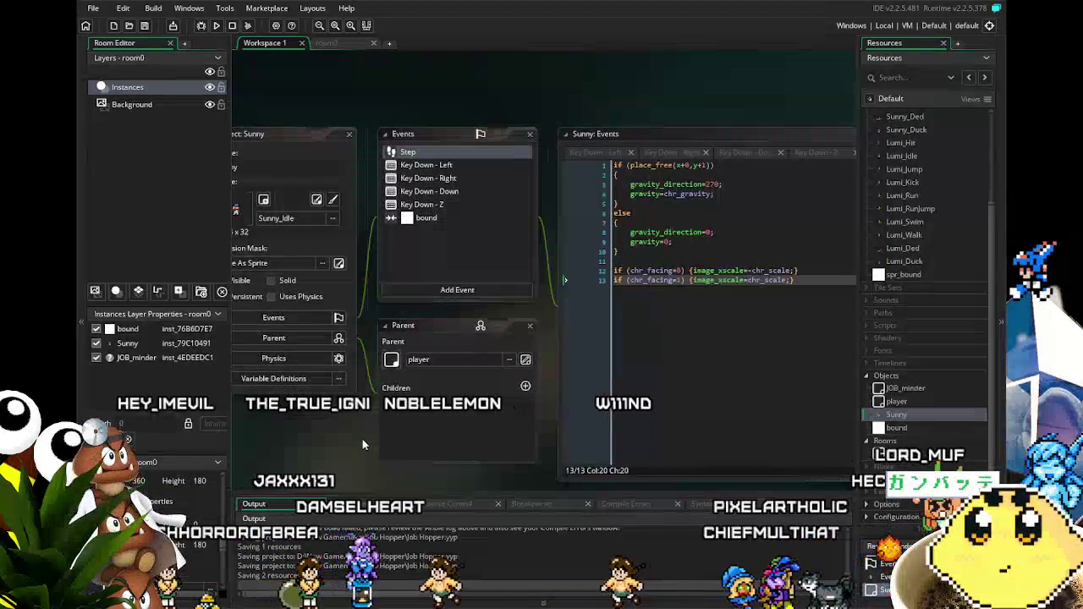
pyautogui.scroll(9, 362, 438)
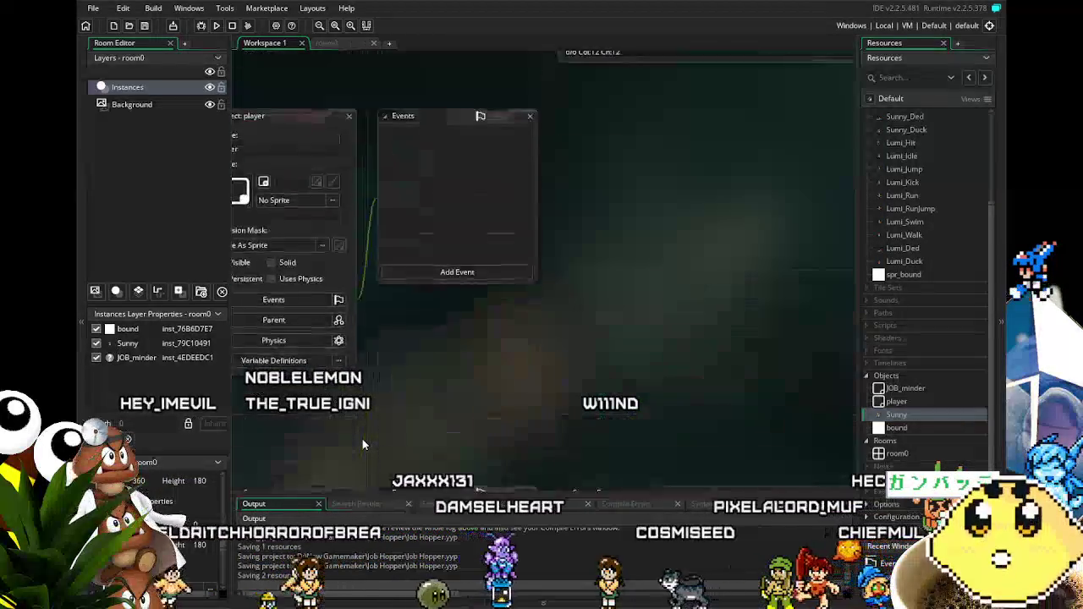
pyautogui.scroll(-5, 362, 437)
pyautogui.scroll(15, 361, 438)
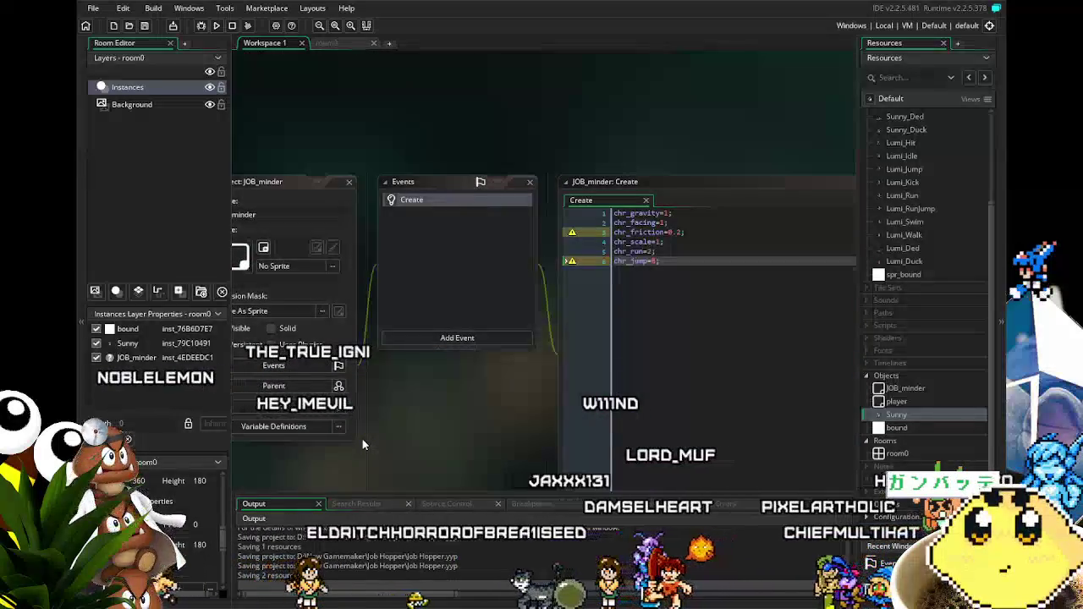
pyautogui.scroll(-10, 454, 264)
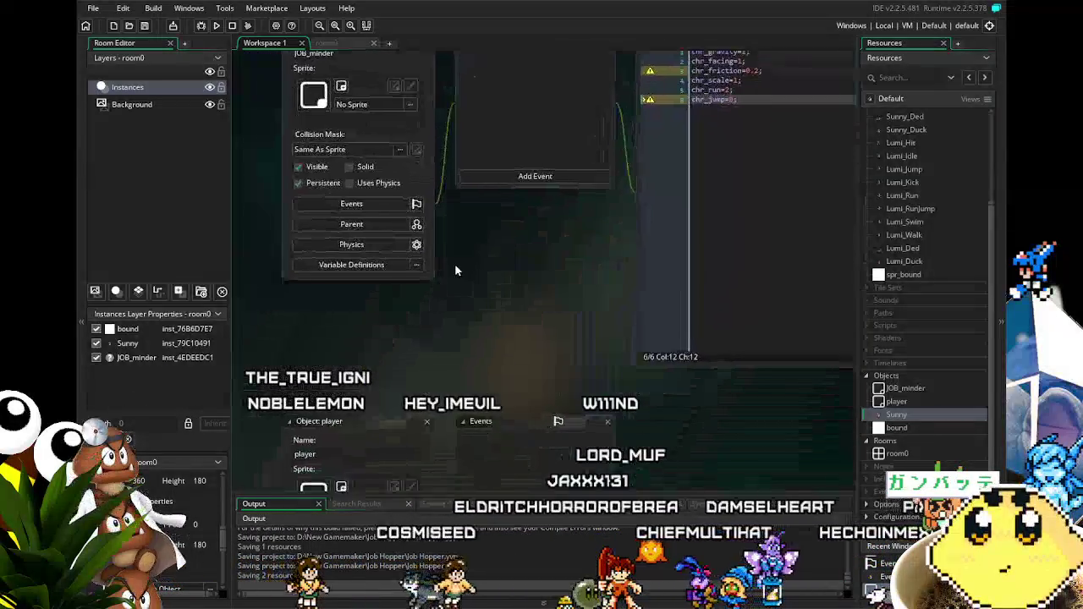
pyautogui.scroll(-10, 456, 265)
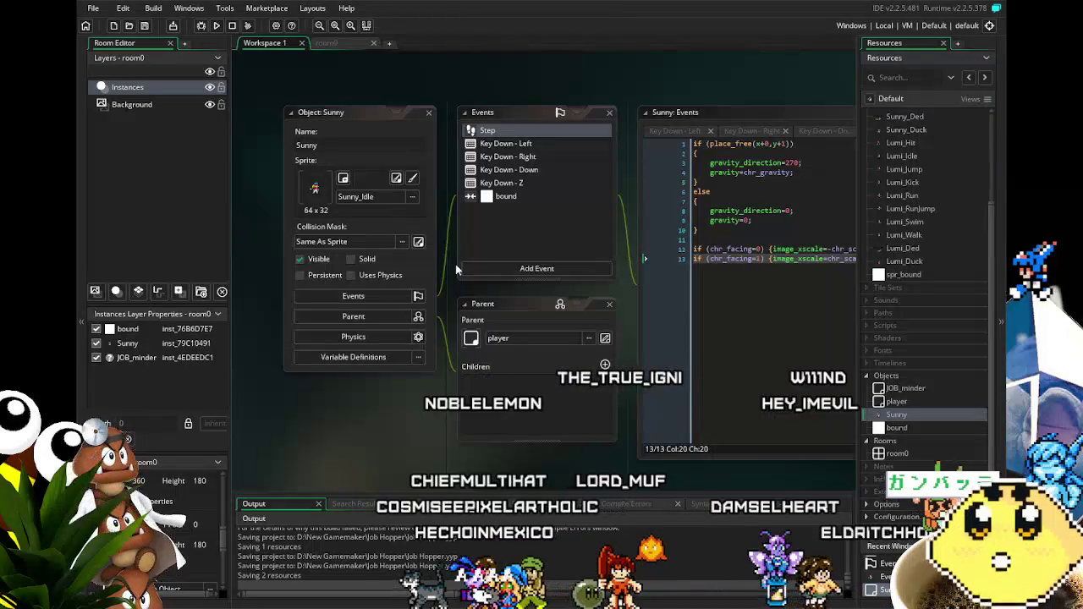
pyautogui.hscroll(3, 446, 437)
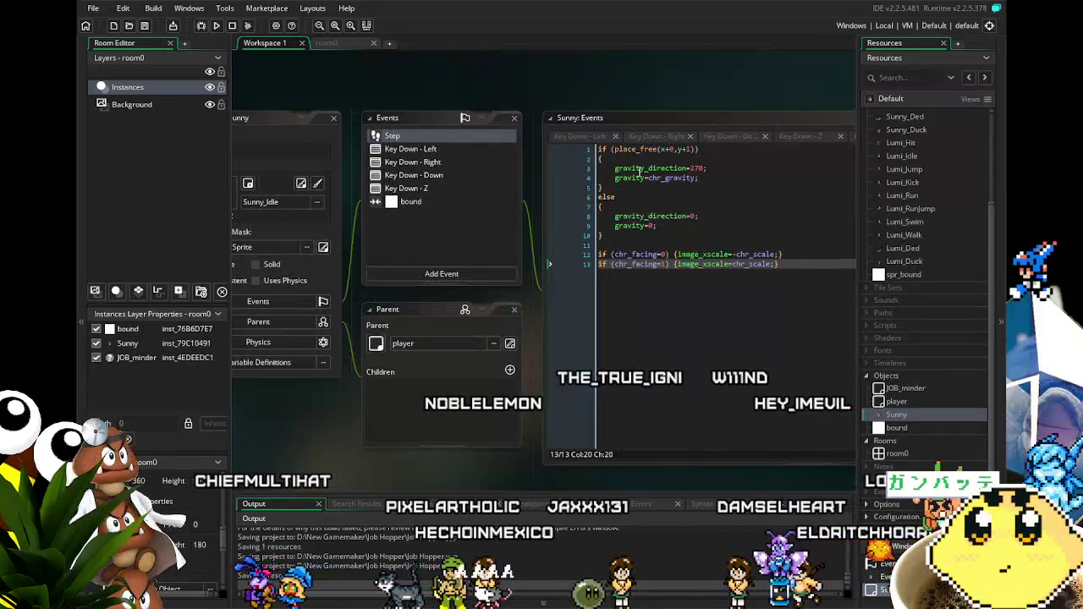
pyautogui.scroll(10, 451, 380)
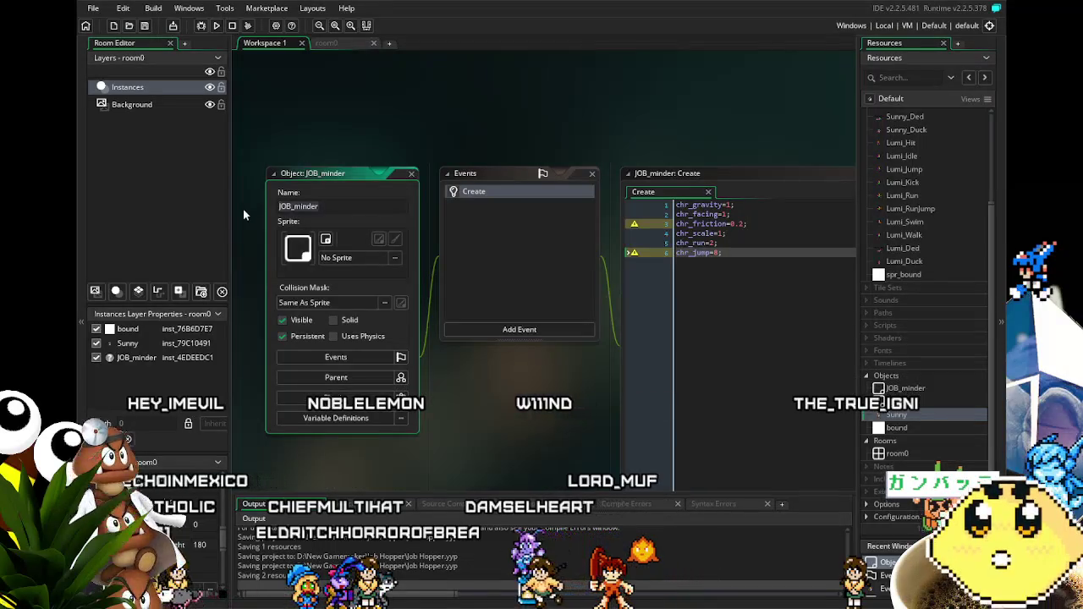
# Step: Rename JOB_minder to JOB and make line 4 read gravity=JOB.chr_gravity
pyautogui.write('JOB')
pyautogui.click(476, 444)
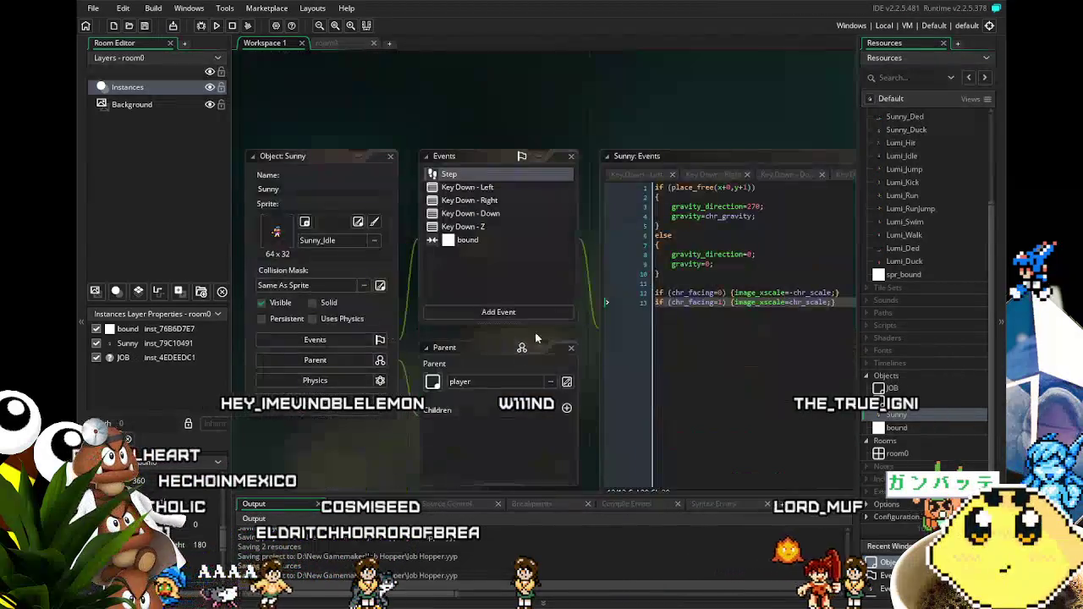
pyautogui.click(705, 216)
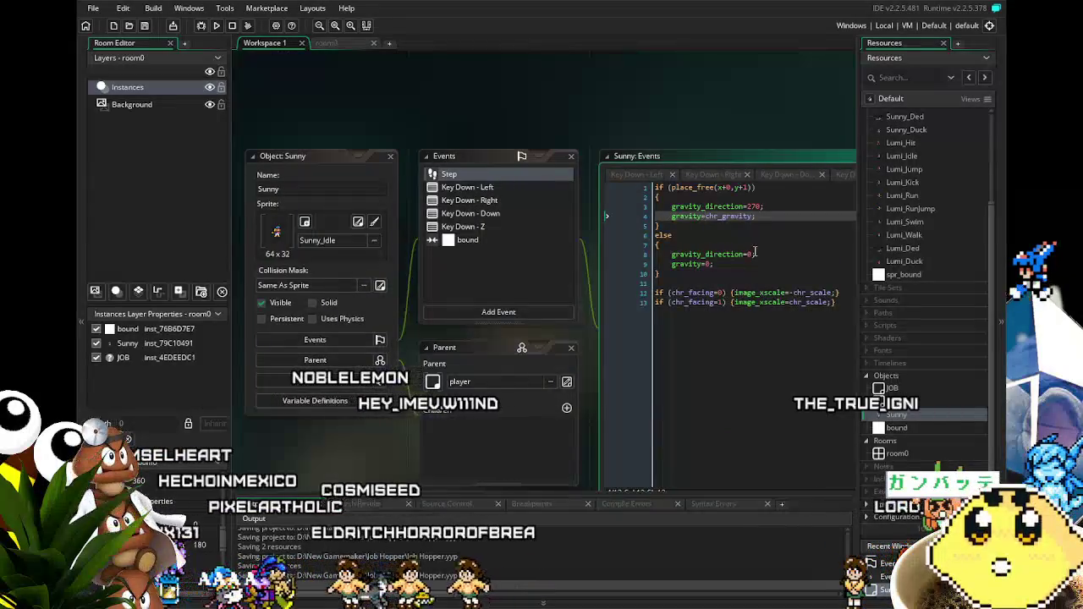
pyautogui.write('0.3*')
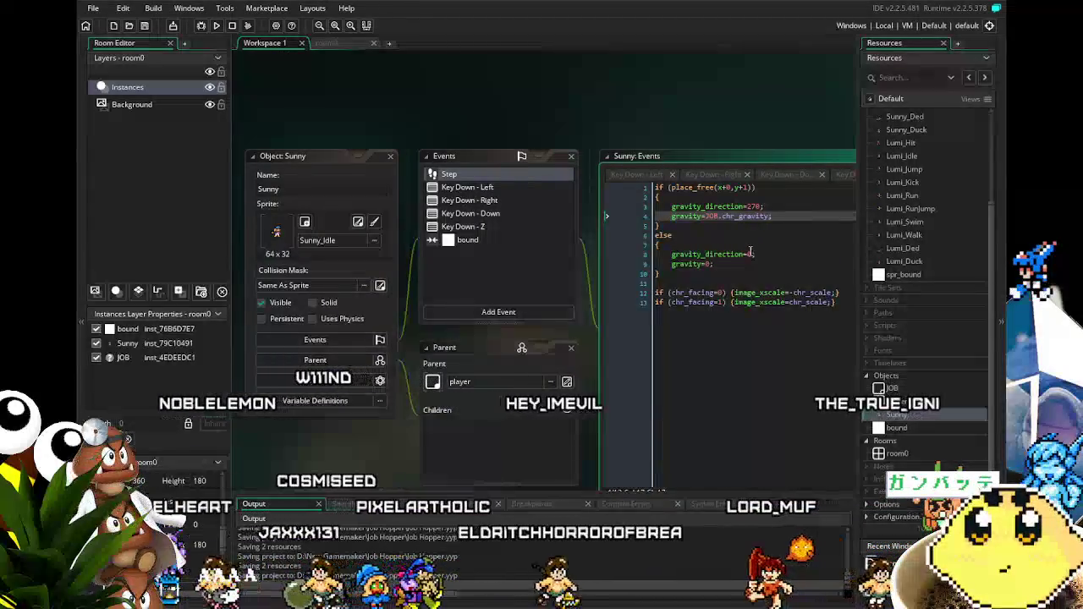
pyautogui.moveTo(720, 217); pyautogui.dragTo(705, 219)
pyautogui.write('JOB.')
# Step: Prefix chr_facing and chr_scale with JOB. in Sunny's Step code
pyautogui.click(670, 293)
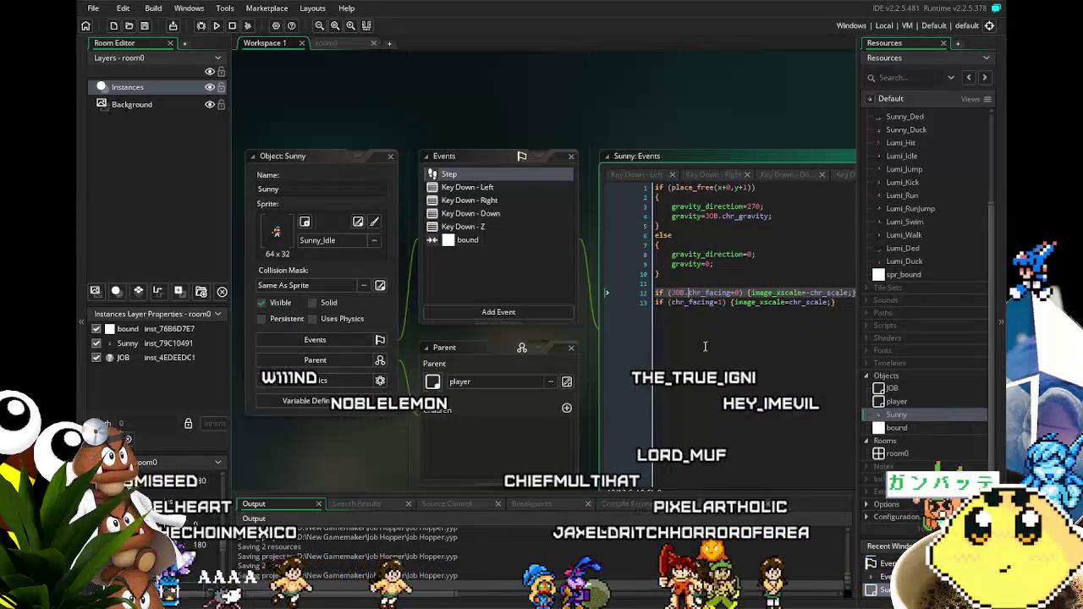
pyautogui.press('Down')
pyautogui.press('Left')
pyautogui.press('Left')
pyautogui.press('Left')
pyautogui.write('JOB.')
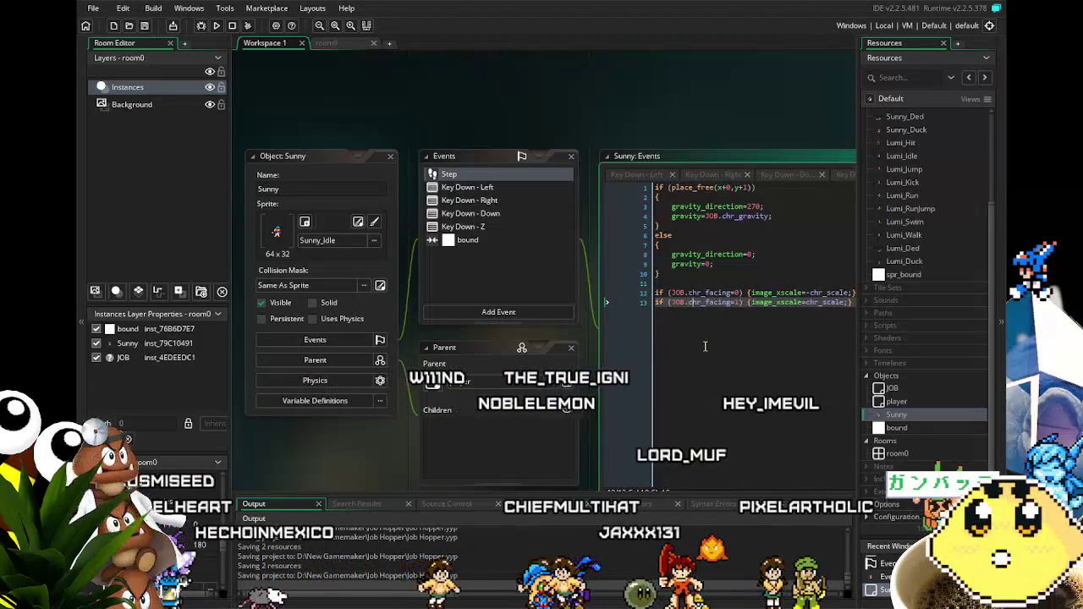
pyautogui.write('JOB.')
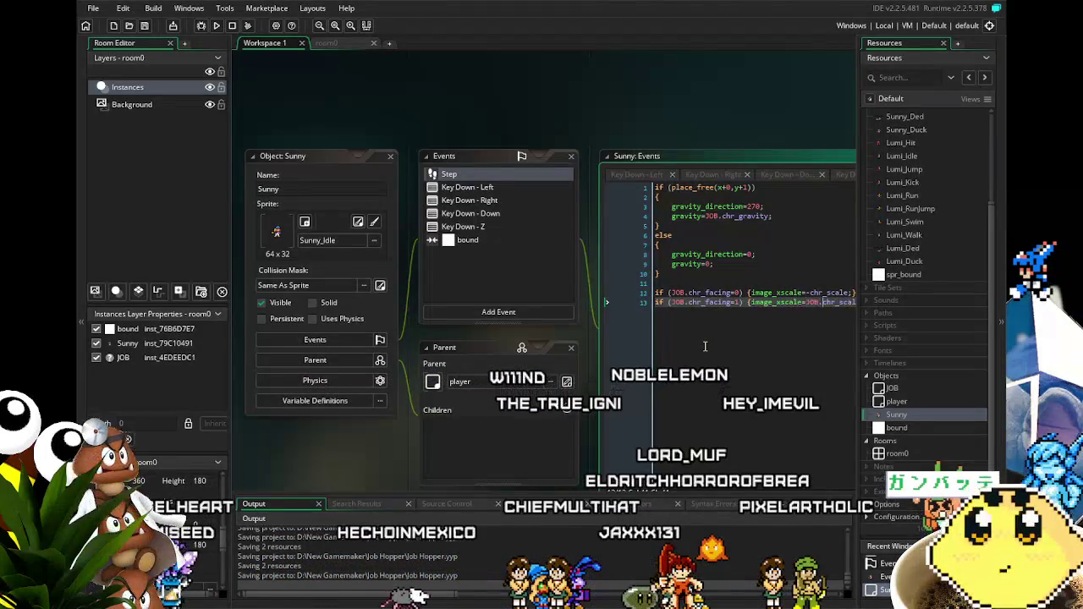
pyautogui.press('Up')
pyautogui.press('Down')
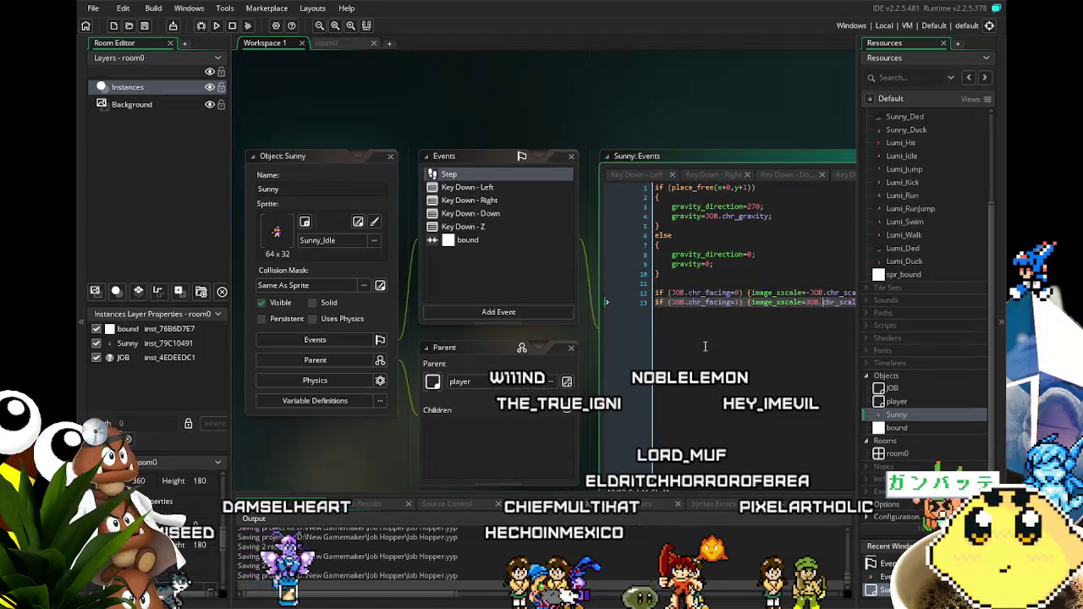
pyautogui.click(468, 187)
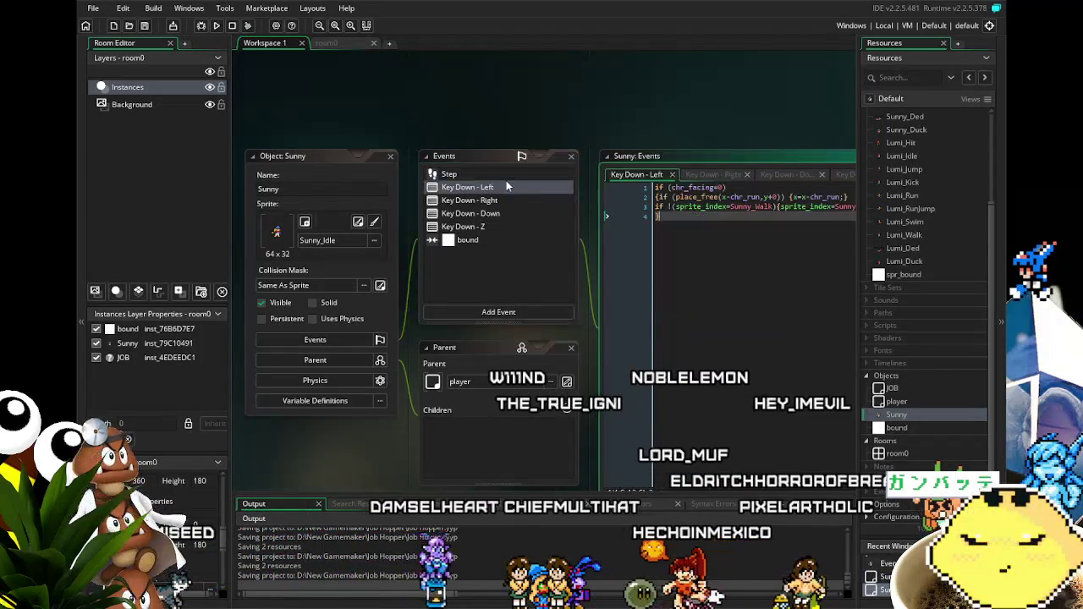
# Step: Prefix chr_run with JOB. in Sunny's Key Down - Left and Key Down - Right code
pyautogui.click(590, 141)
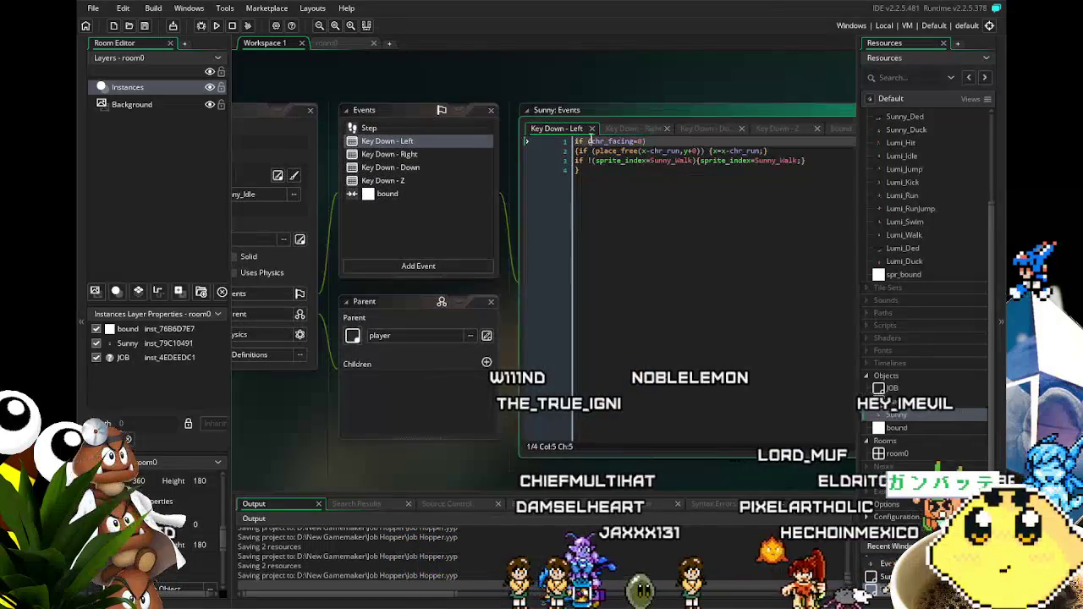
pyautogui.click(657, 151)
pyautogui.write('JOB.')
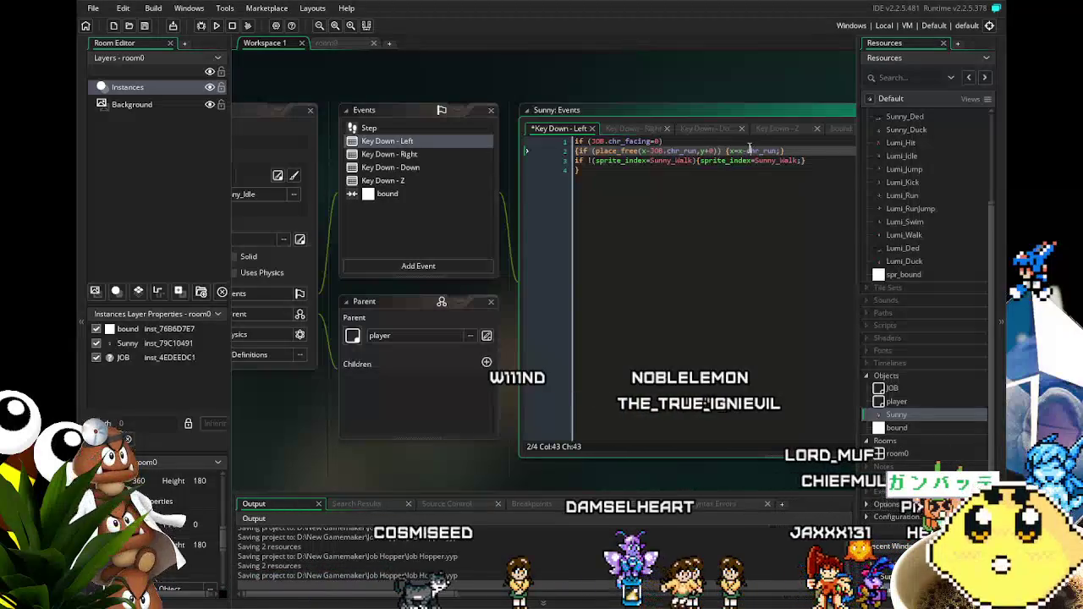
pyautogui.write('JOB.')
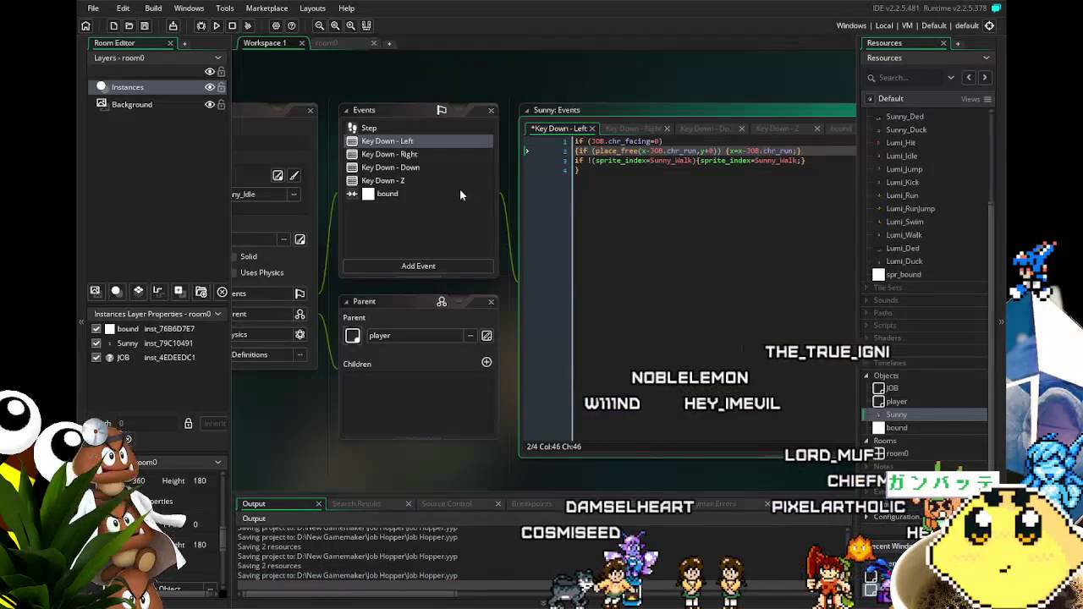
pyautogui.click(388, 168)
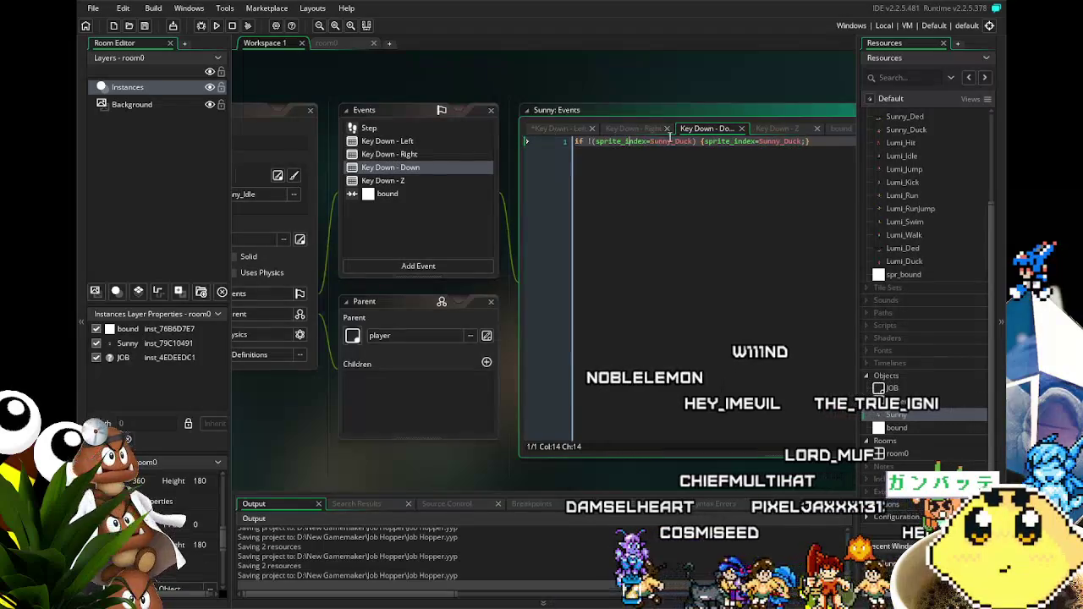
pyautogui.click(389, 154)
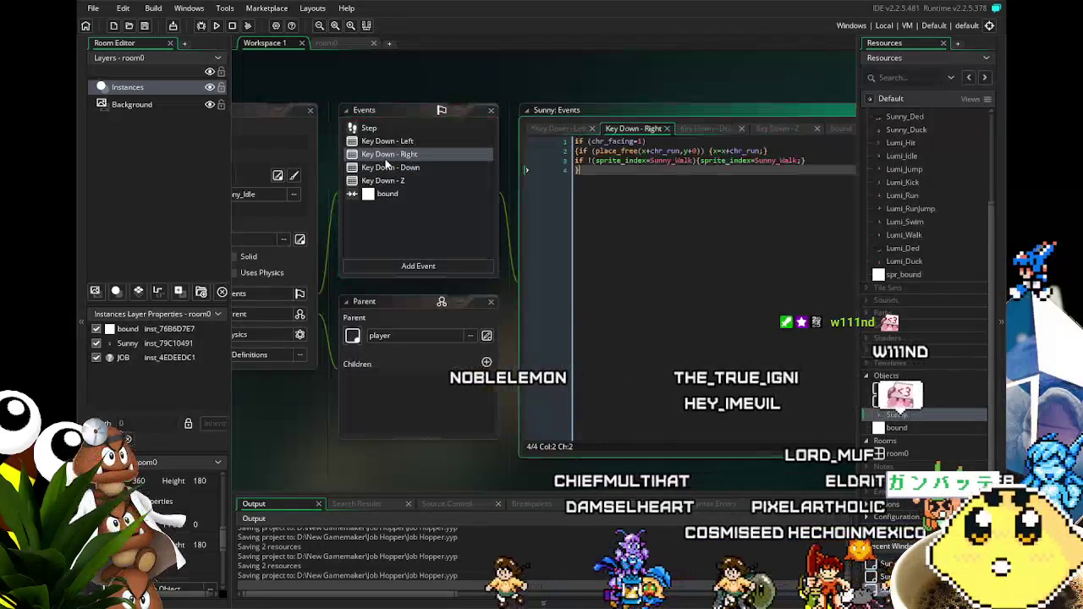
pyautogui.click(590, 141)
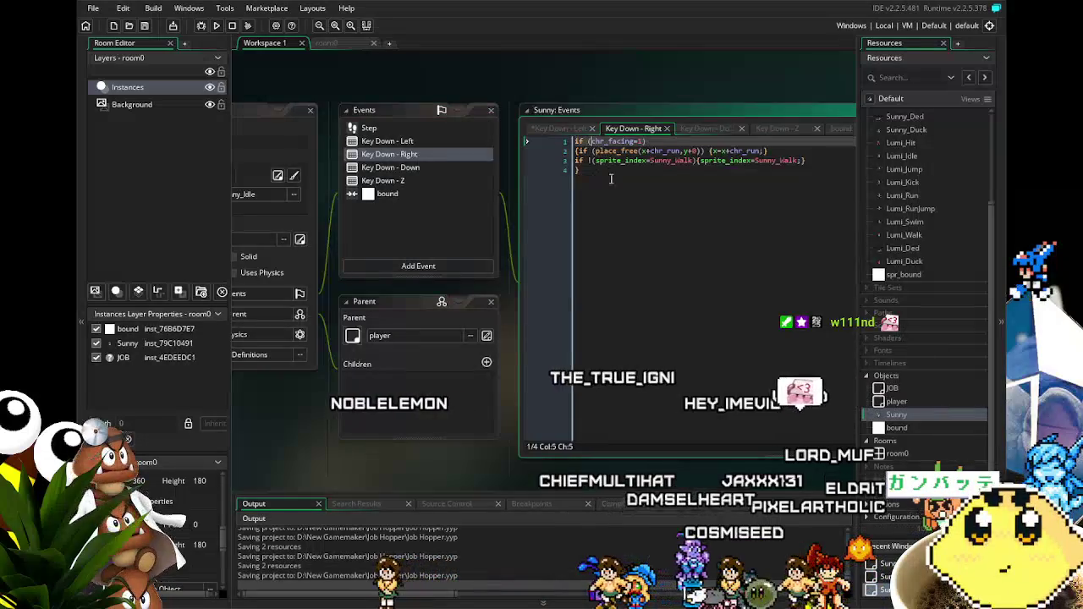
pyautogui.click(650, 151)
pyautogui.write('JOB.')
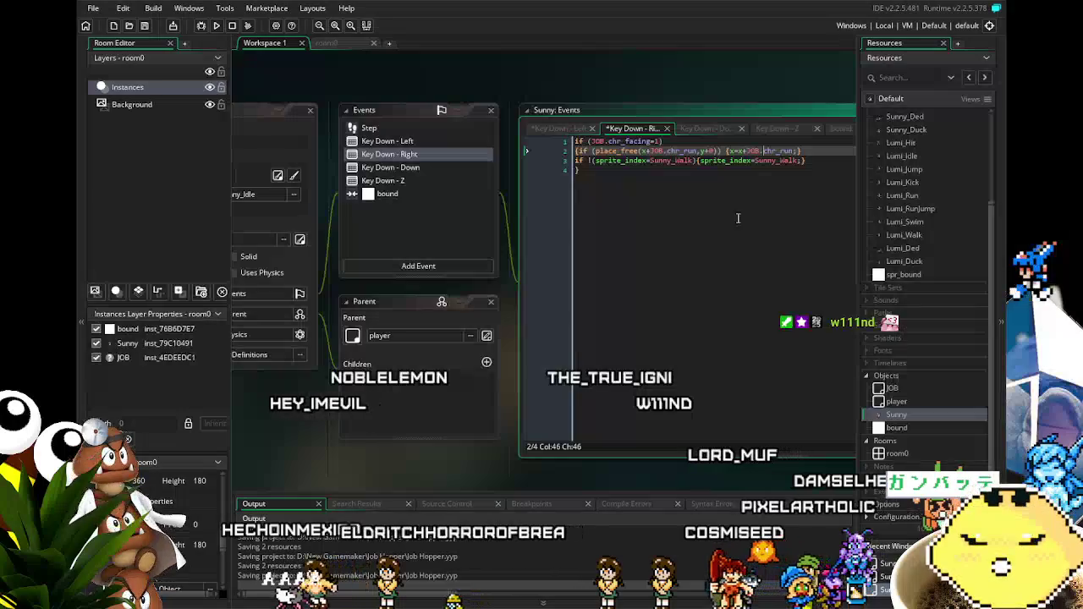
# Step: Review the Key Down - Down, Key Down - Z, bound collision and Step event code
pyautogui.click(391, 167)
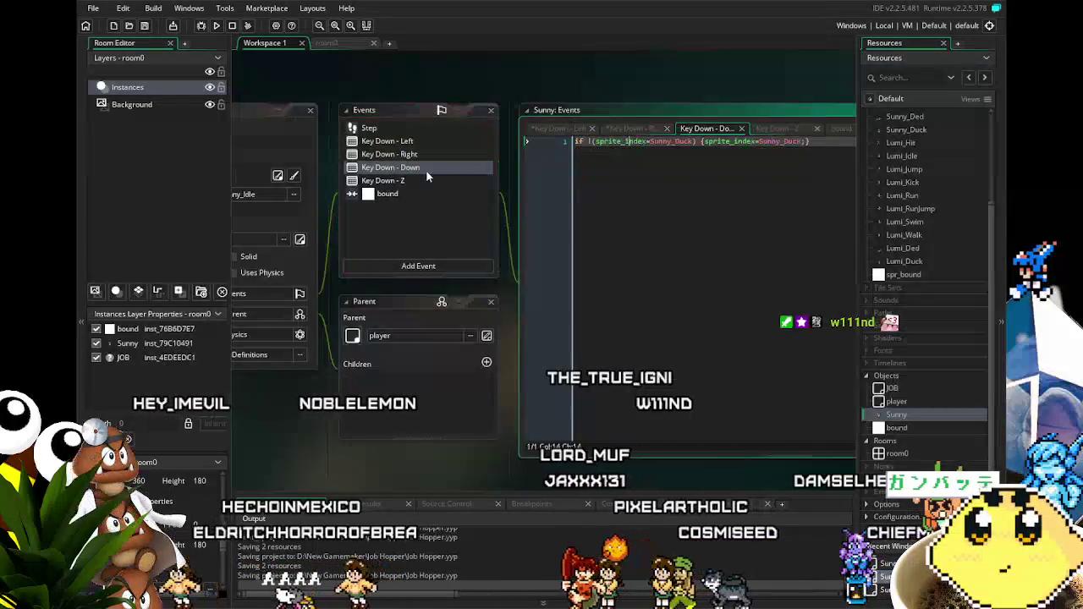
pyautogui.click(438, 180)
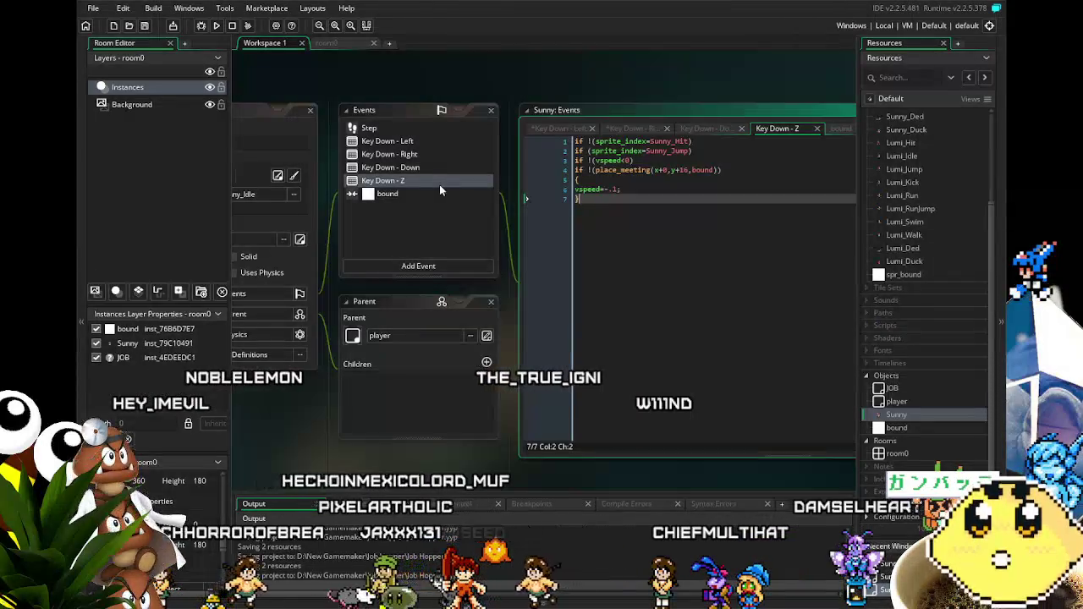
pyautogui.click(374, 197)
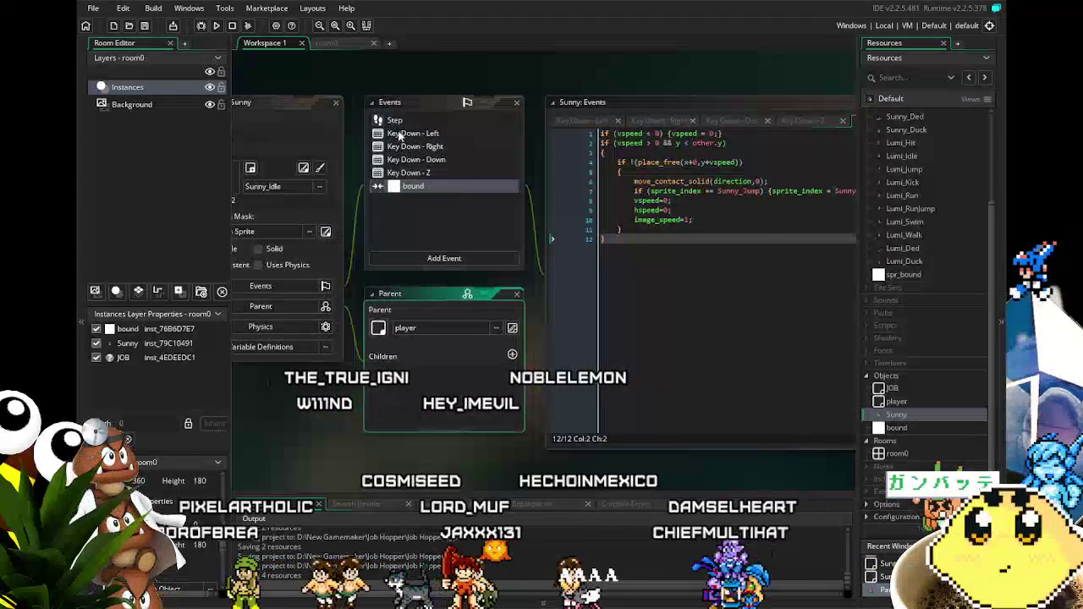
pyautogui.click(396, 121)
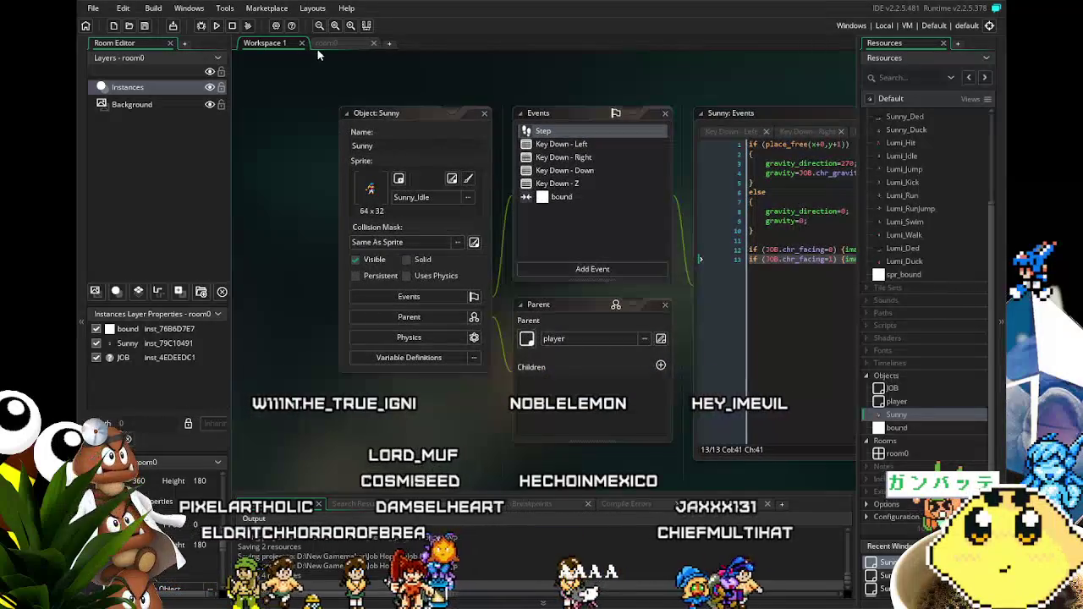
pyautogui.click(331, 44)
# Step: Zoom and pan the room0 canvas to show Sunny above the white floor
pyautogui.scroll(-3, 365, 237)
pyautogui.moveTo(338, 387); pyautogui.dragTo(333, 426)
pyautogui.scroll(-1, 334, 426)
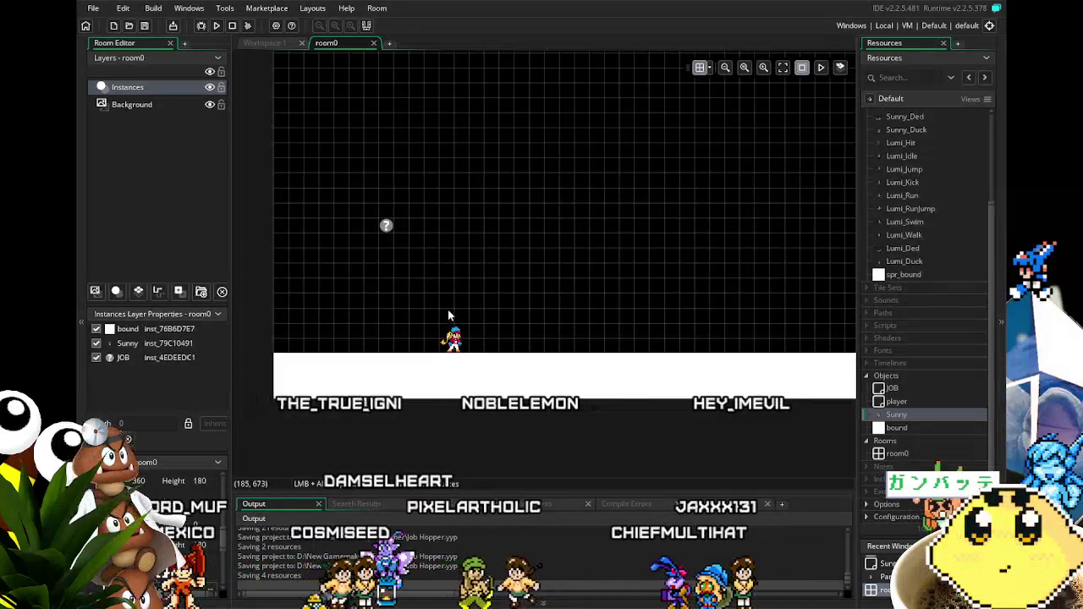
pyautogui.scroll(-2, 438, 244)
pyautogui.scroll(1, 473, 238)
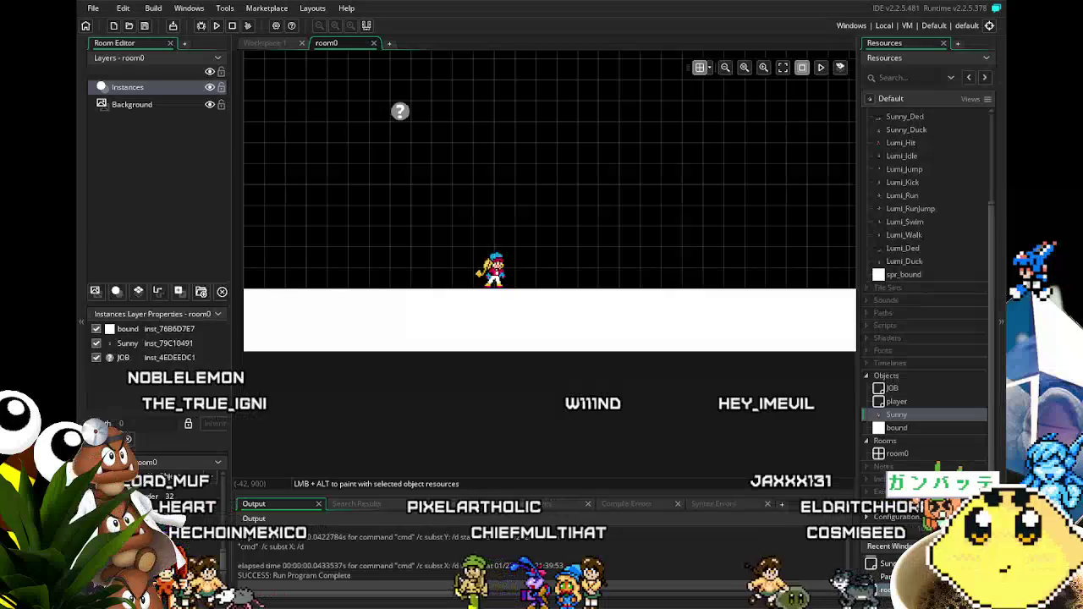
# Step: Set room0's viewport Object Following to Sunny and run the game
pyautogui.rightClick(257, 472)
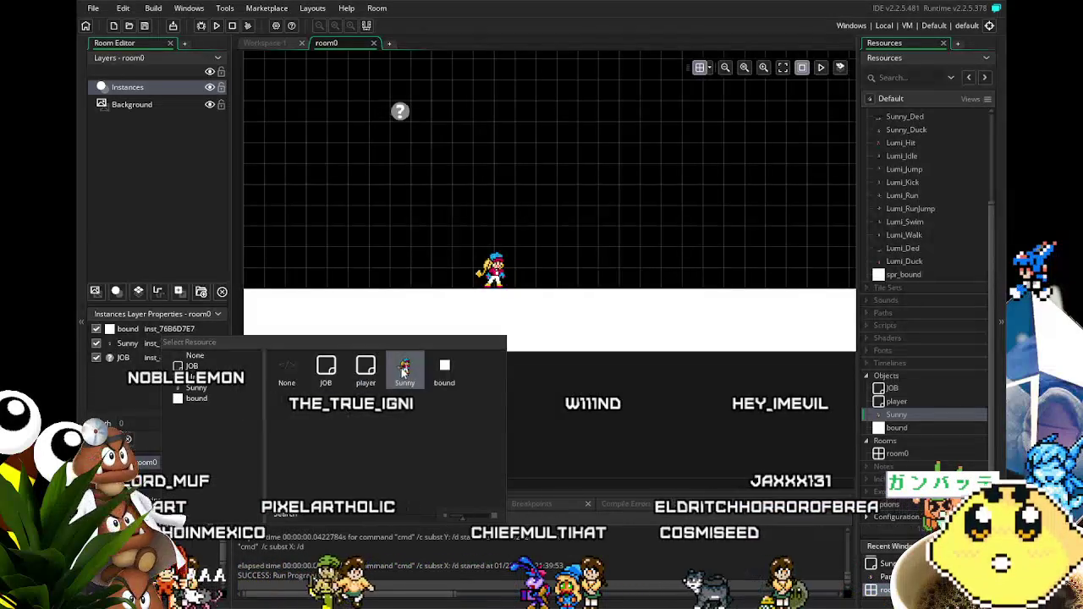
pyautogui.click(403, 369)
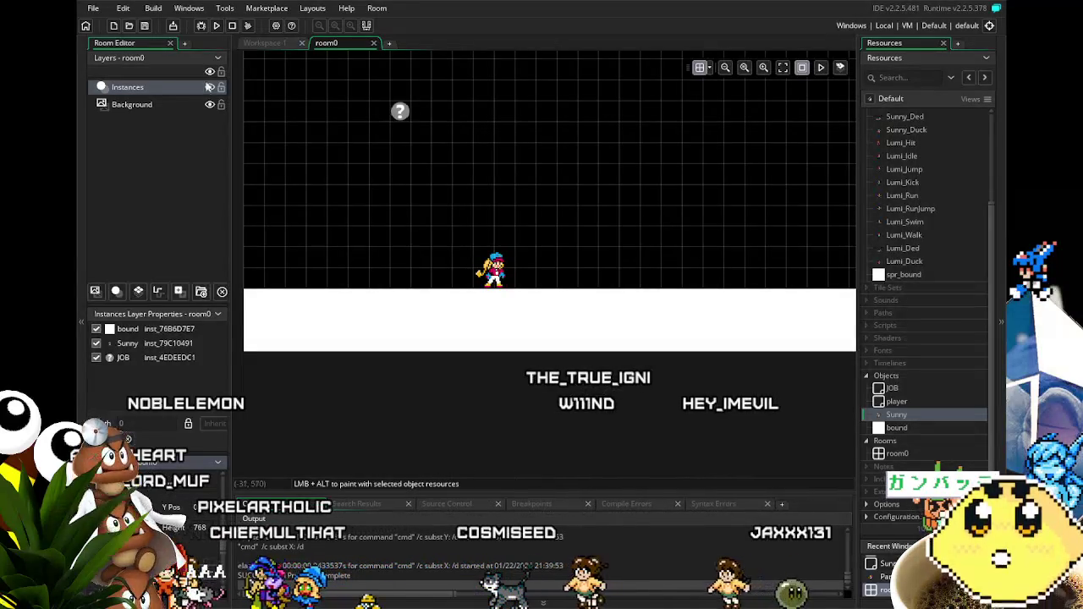
pyautogui.click(216, 26)
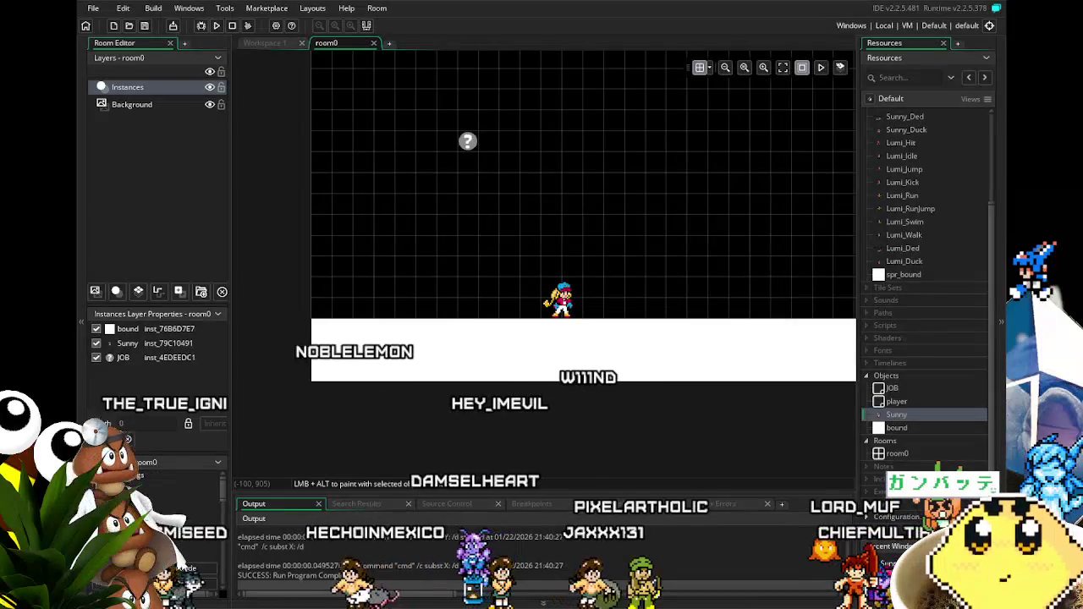
# Step: Bring up the Sunny object's editor in the workspace
pyautogui.scroll(-3, 161, 525)
pyautogui.scroll(-2, 181, 542)
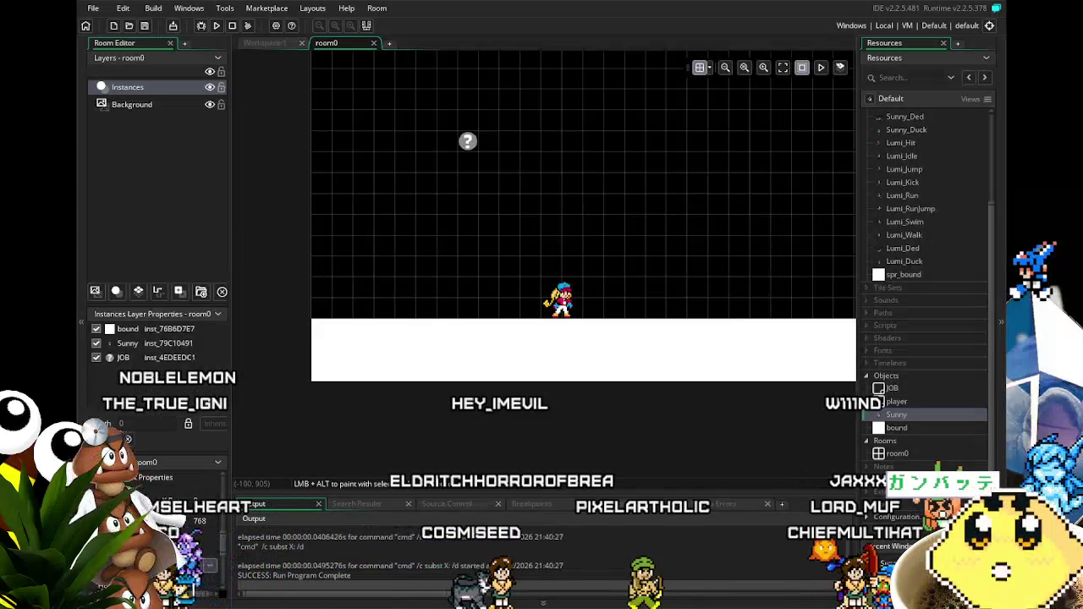
pyautogui.scroll(-1, 161, 508)
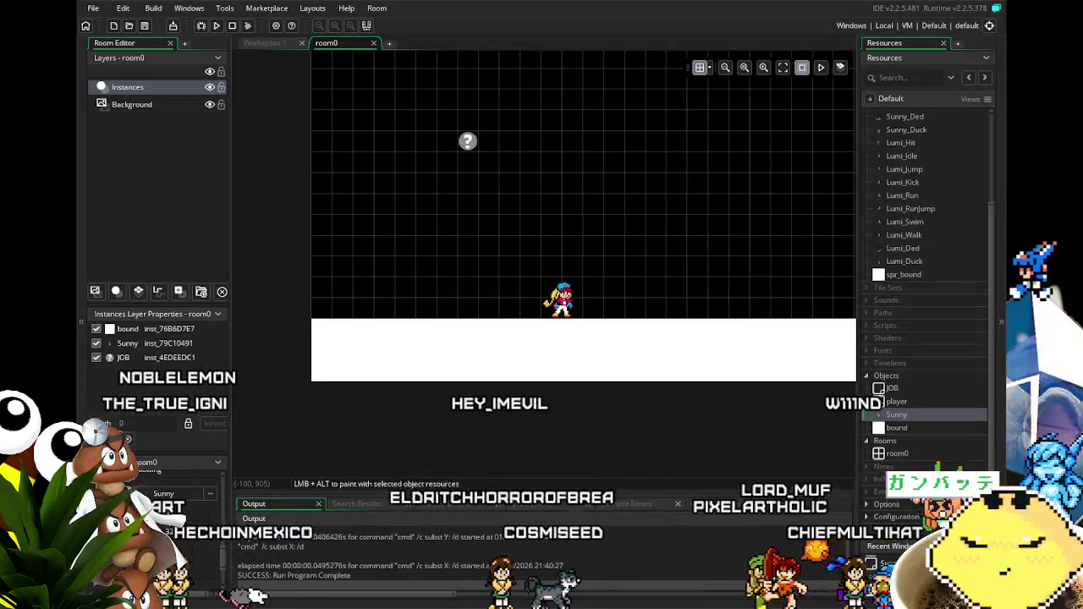
pyautogui.scroll(1, 160, 507)
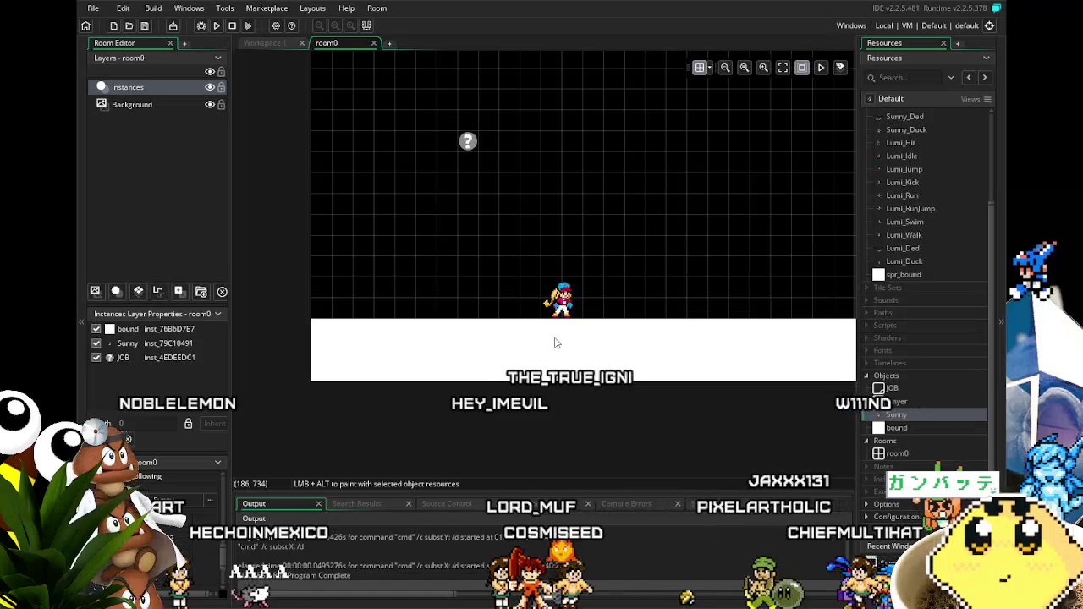
pyautogui.doubleClick(968, 415)
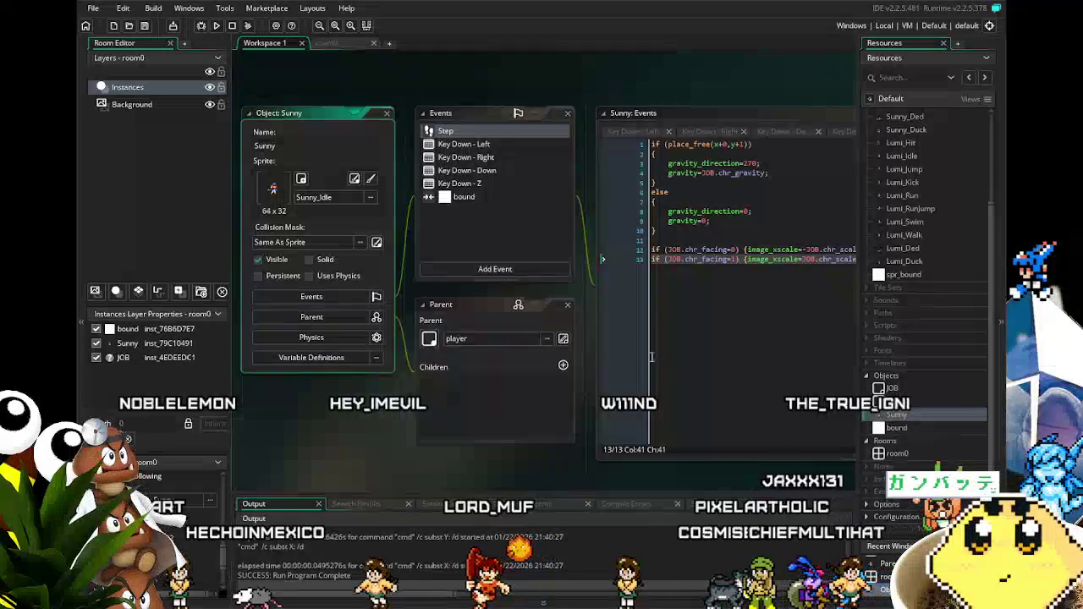
# Step: Check Sunny's bound collision code, make the bound object Solid, and test-run the game
pyautogui.click(481, 200)
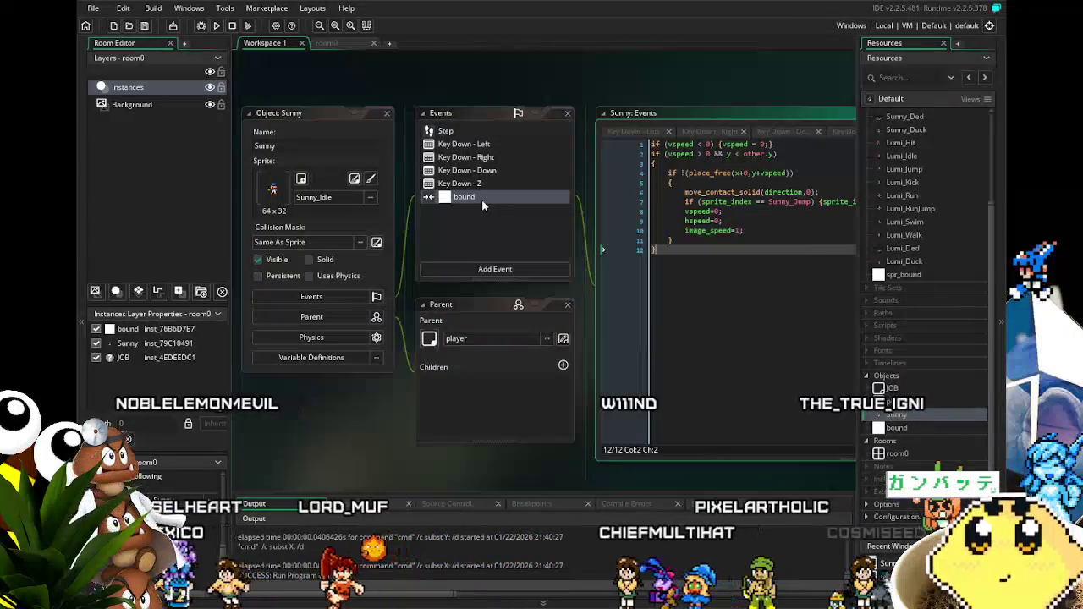
pyautogui.moveTo(549, 434); pyautogui.dragTo(401, 440)
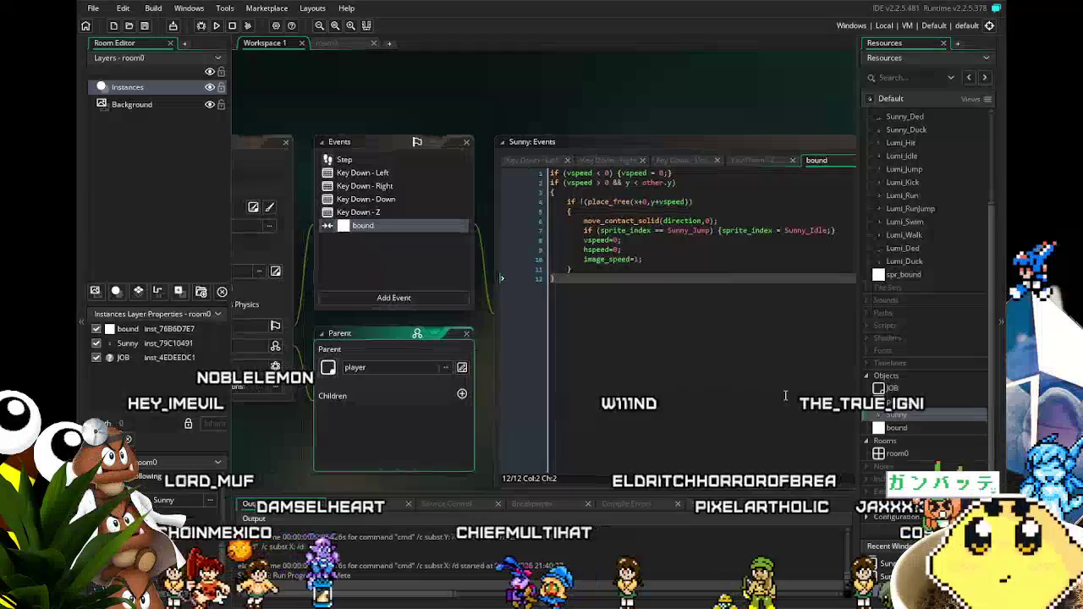
pyautogui.doubleClick(921, 425)
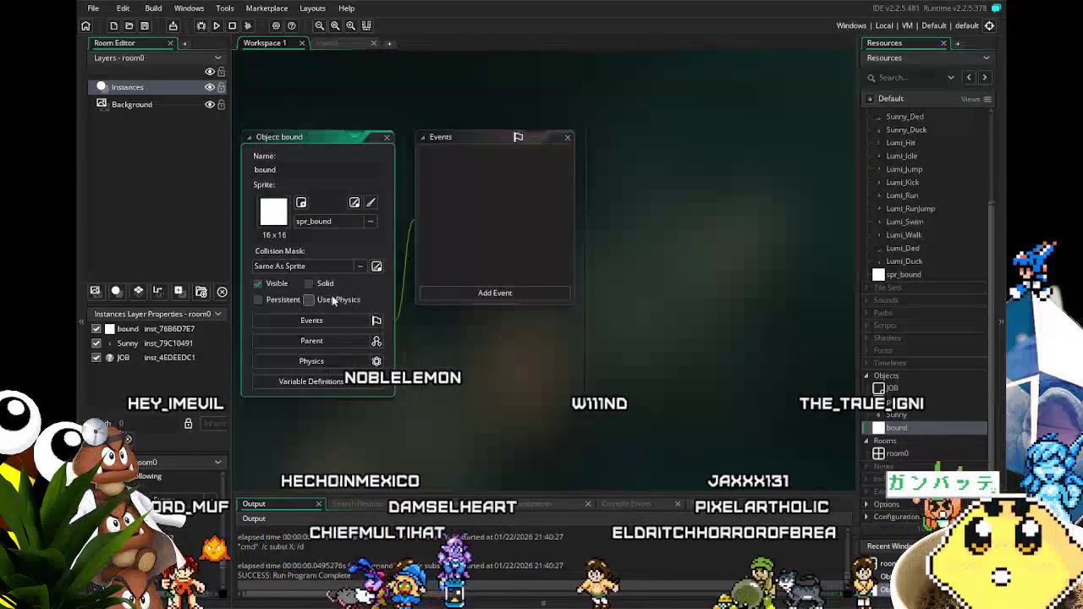
pyautogui.click(308, 284)
pyautogui.click(217, 26)
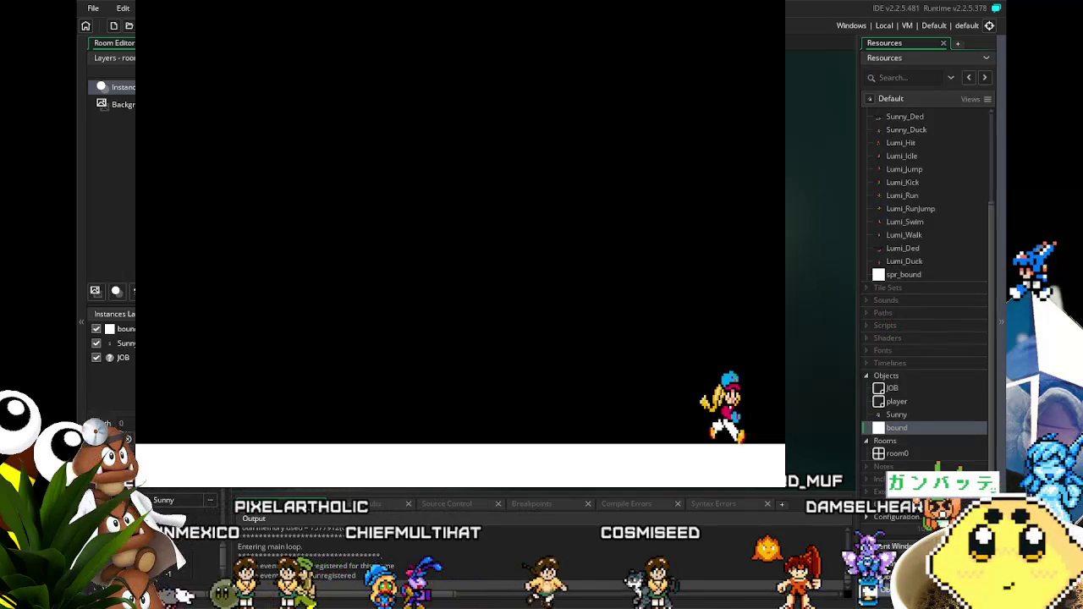
pyautogui.press('Escape')
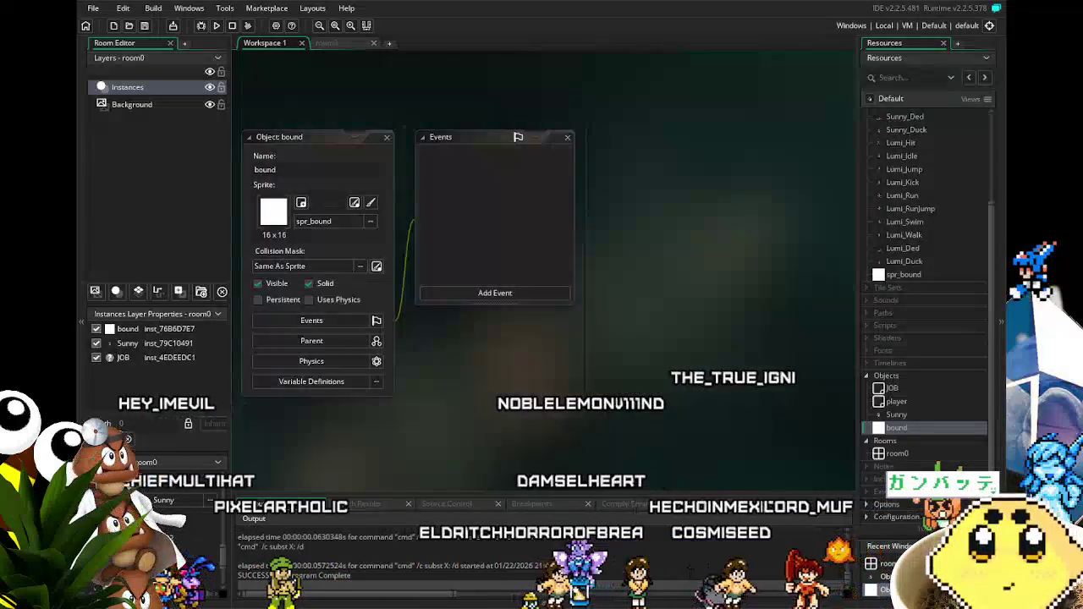
pyautogui.hscroll(-2, 437, 263)
pyautogui.hscroll(1, 448, 267)
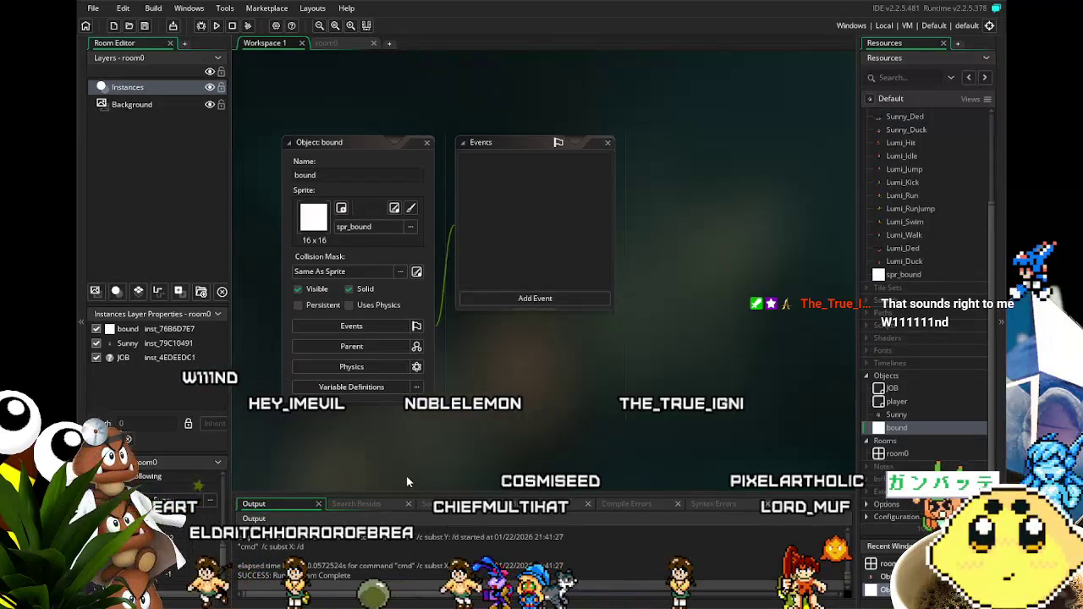
pyautogui.moveTo(404, 475)
pyautogui.mouseDown()
pyautogui.moveTo(372, 476)
pyautogui.moveTo(389, 475)
pyautogui.mouseUp()
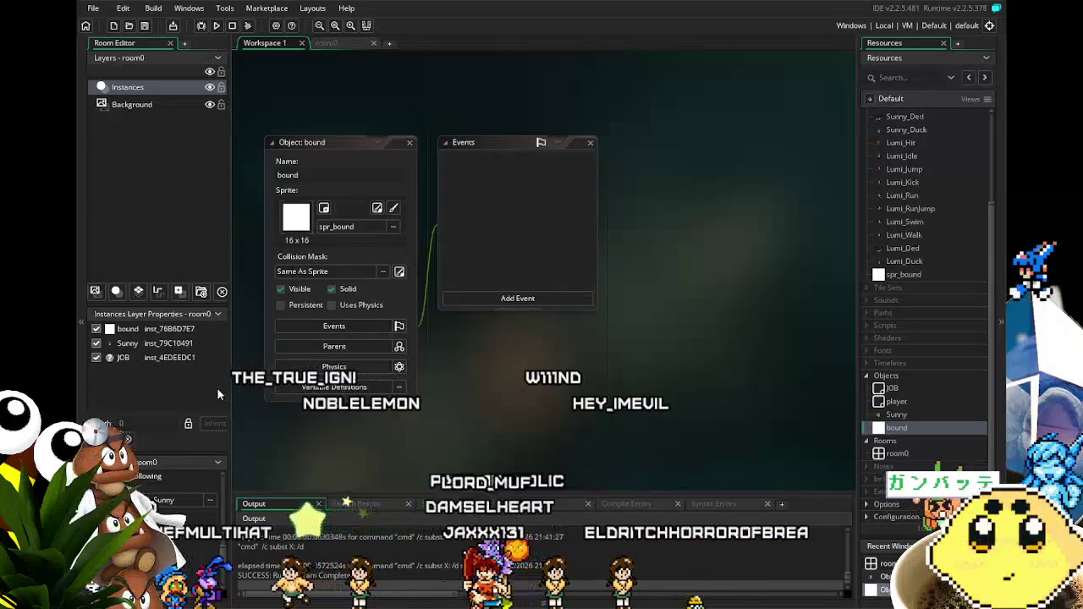
# Step: Pan around the bound object's editor, then return to the room0 layout editor
pyautogui.hscroll(1, 279, 441)
pyautogui.moveTo(283, 448); pyautogui.dragTo(287, 448)
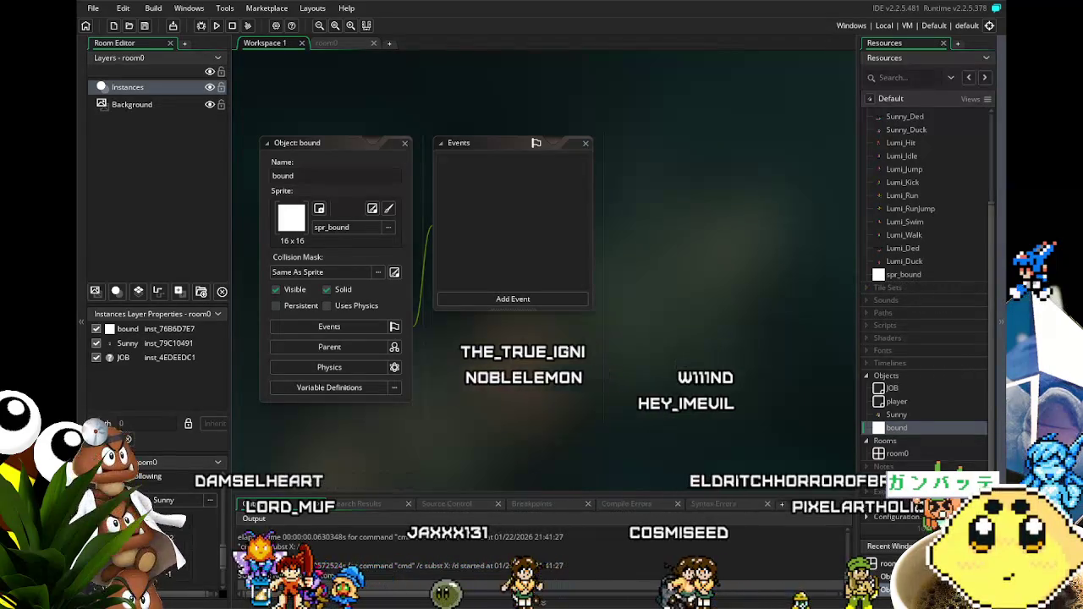
pyautogui.moveTo(418, 470); pyautogui.dragTo(424, 468)
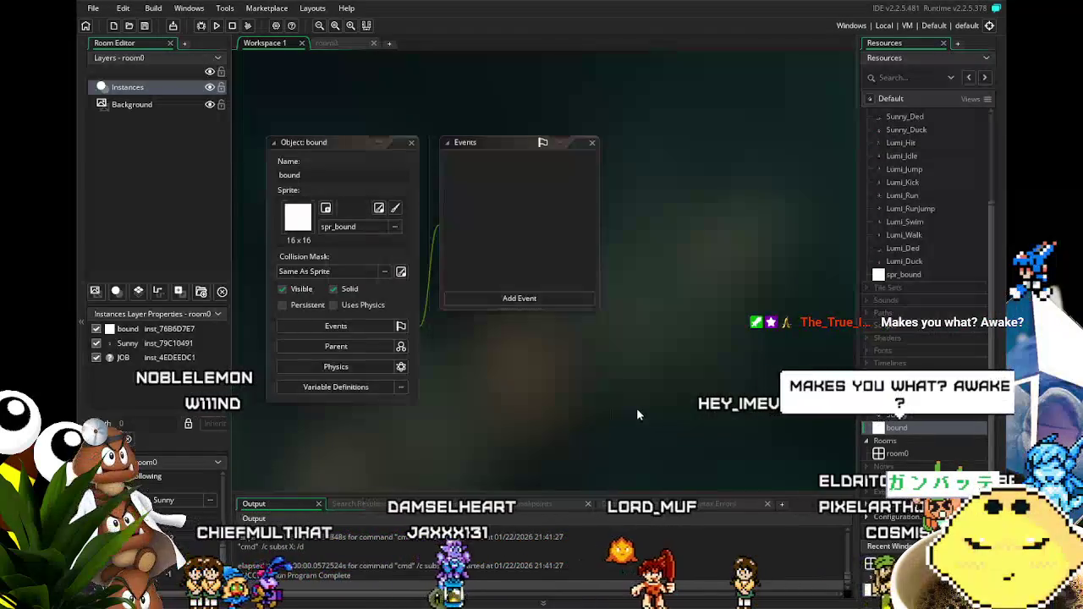
pyautogui.moveTo(638, 410); pyautogui.dragTo(621, 411)
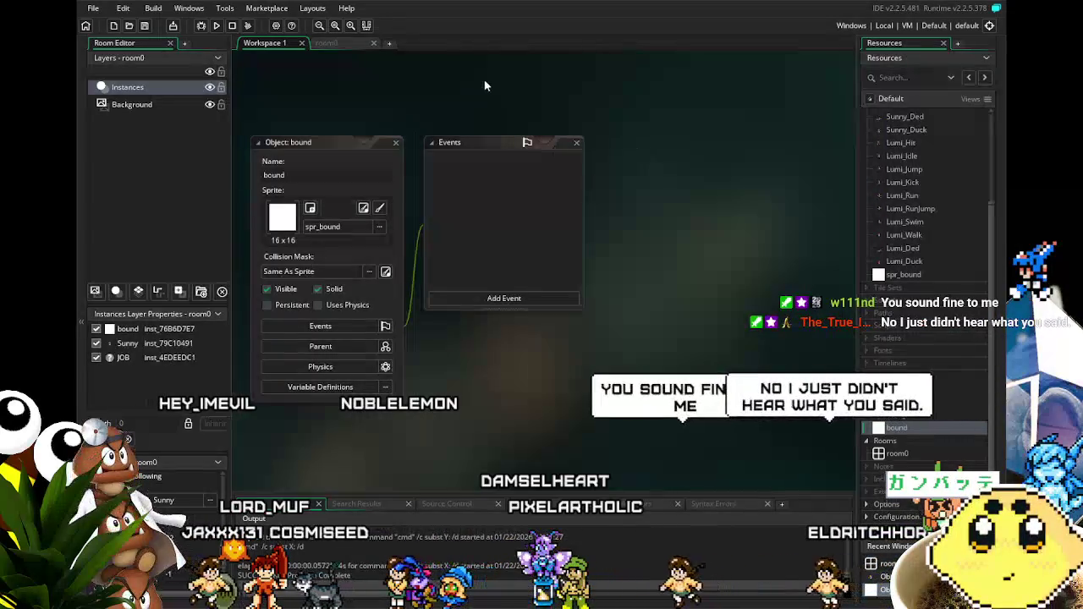
pyautogui.click(348, 44)
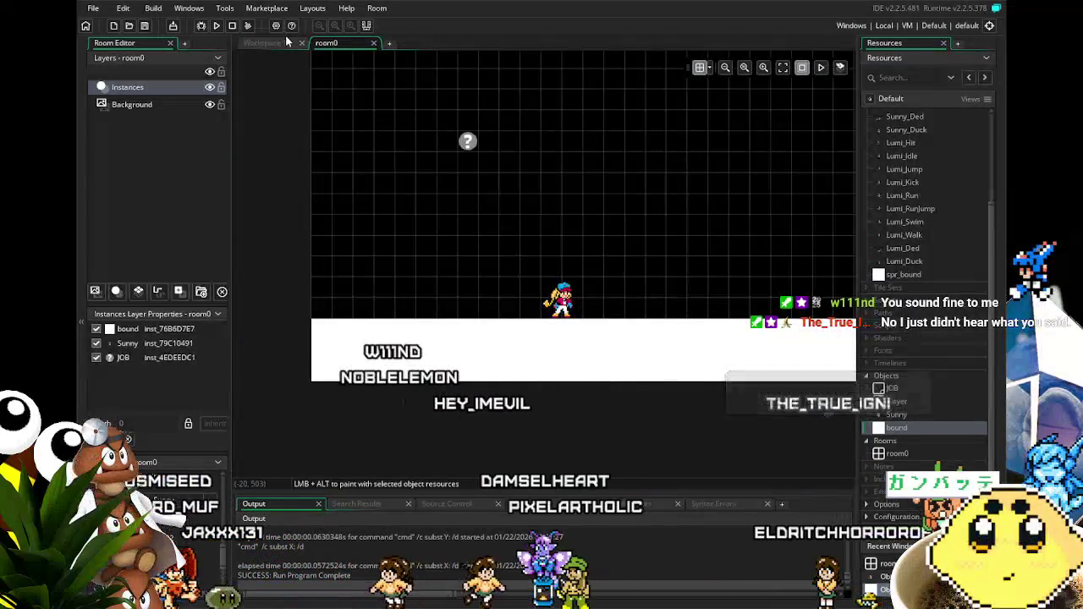
# Step: Zoom the room0 view and test-run the game again
pyautogui.scroll(-3, 186, 506)
pyautogui.scroll(-2, 186, 506)
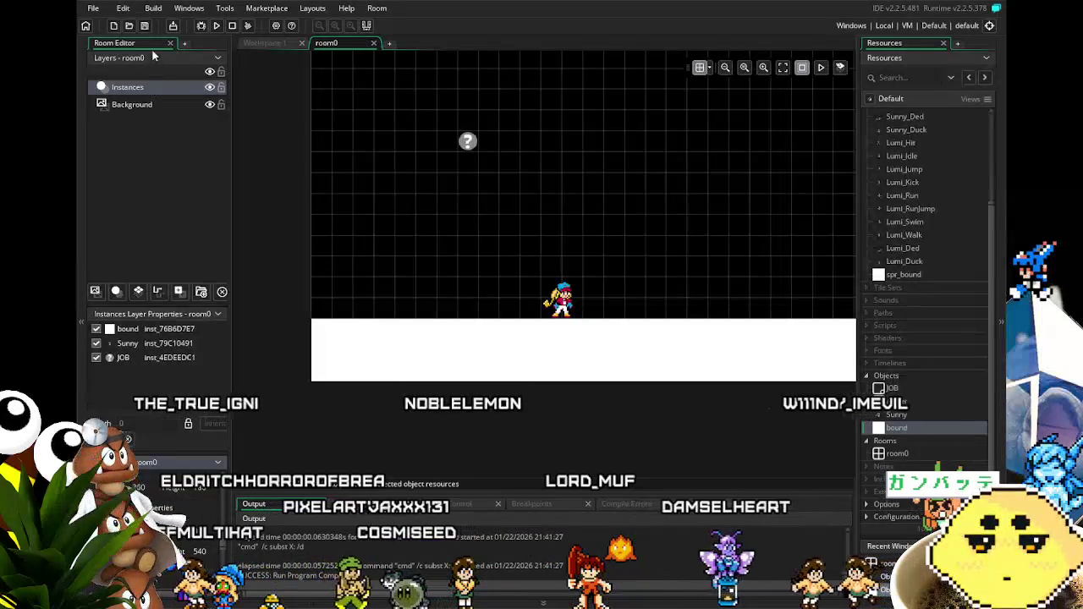
pyautogui.click(217, 26)
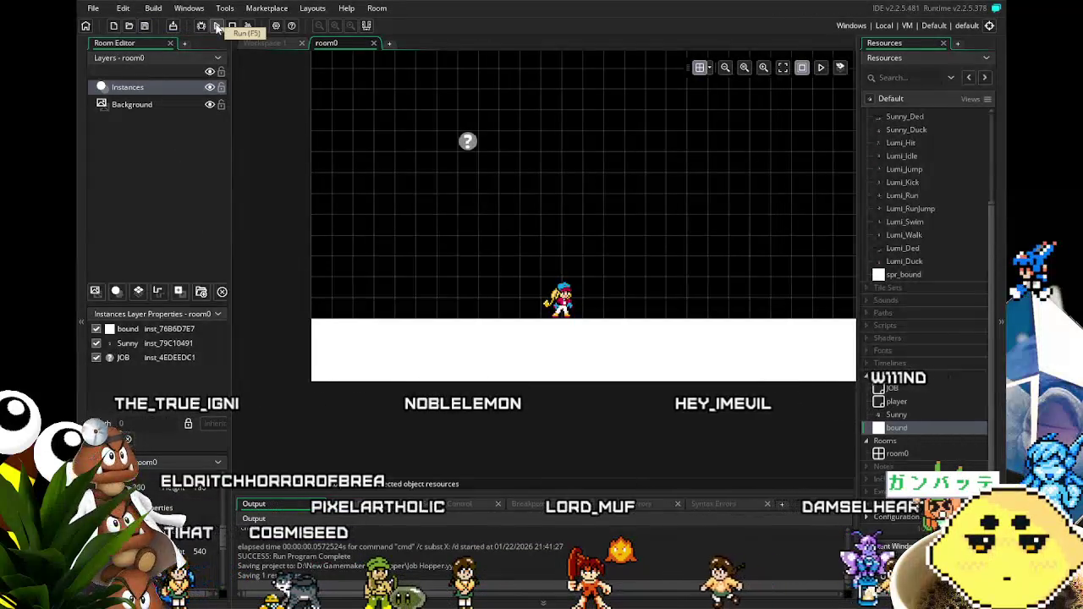
# Step: Add a Key Up - Left event to the Sunny object
pyautogui.doubleClick(881, 414)
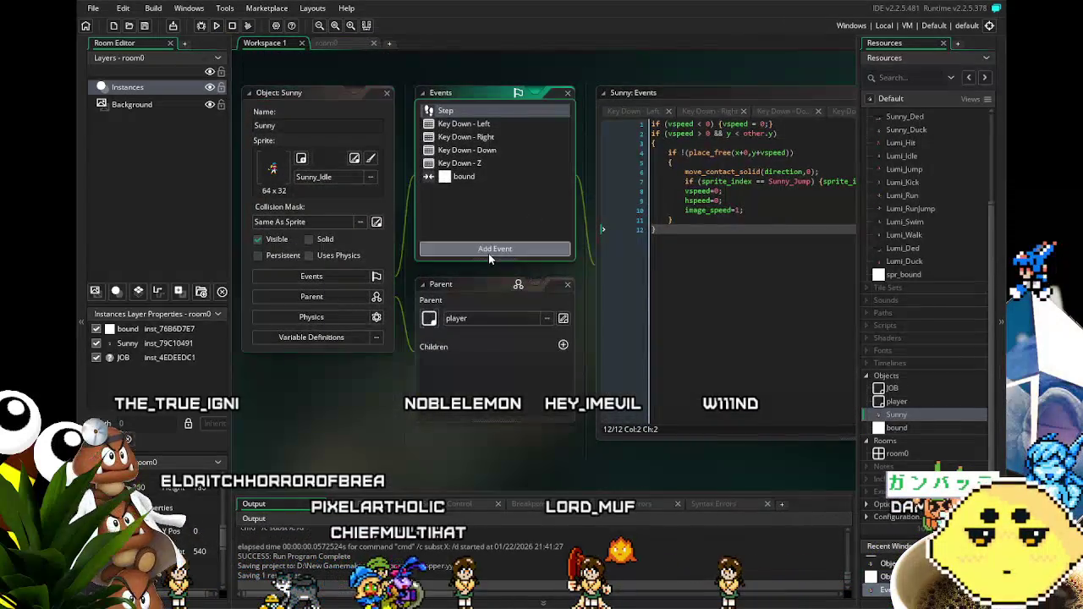
pyautogui.click(488, 253)
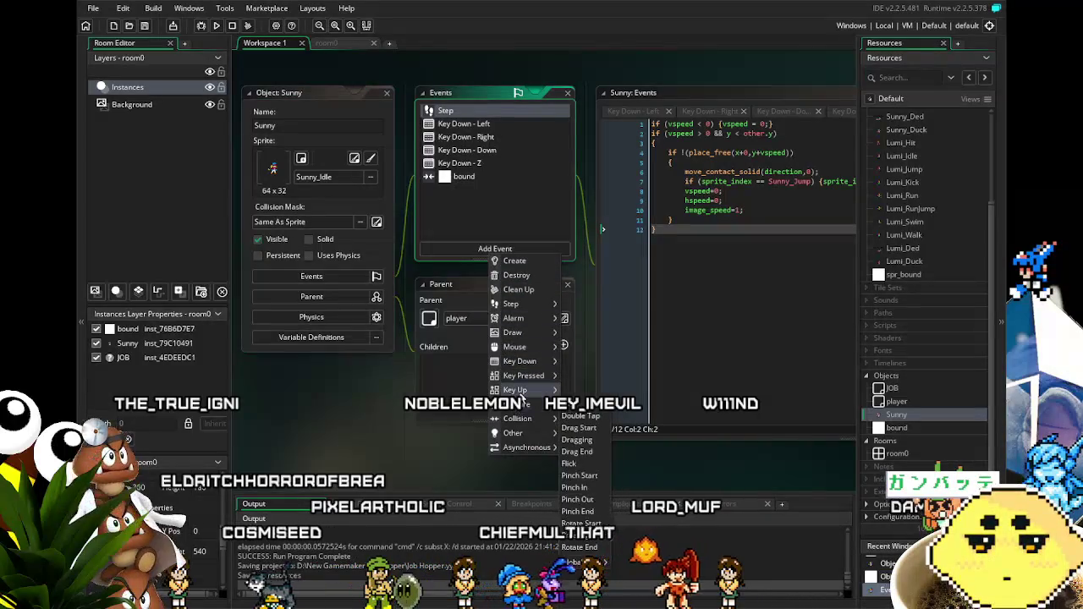
pyautogui.click(462, 254)
pyautogui.moveTo(499, 335)
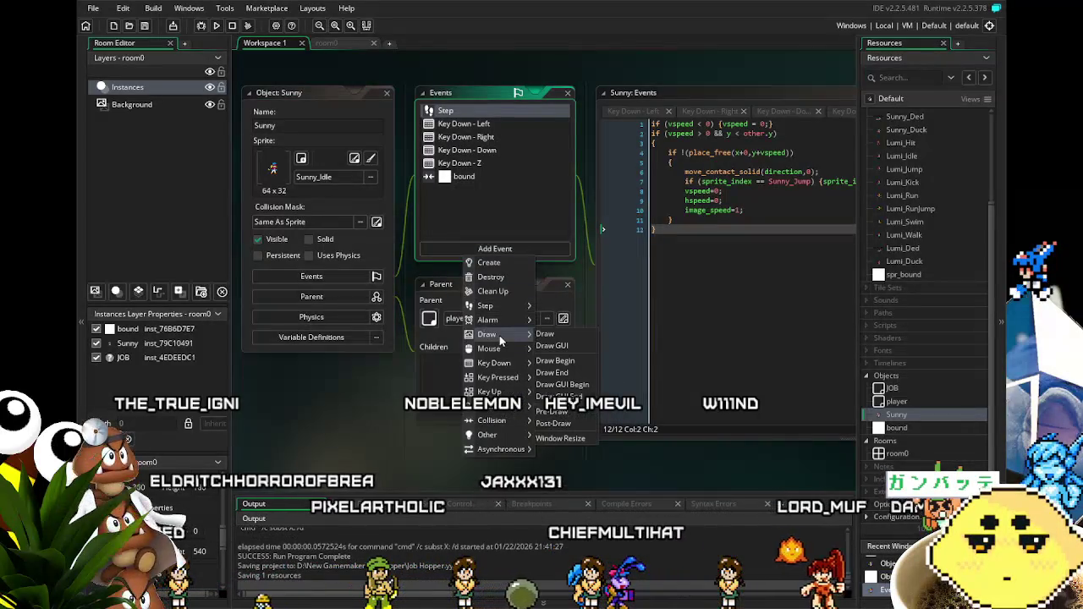
pyautogui.click(461, 245)
pyautogui.click(462, 245)
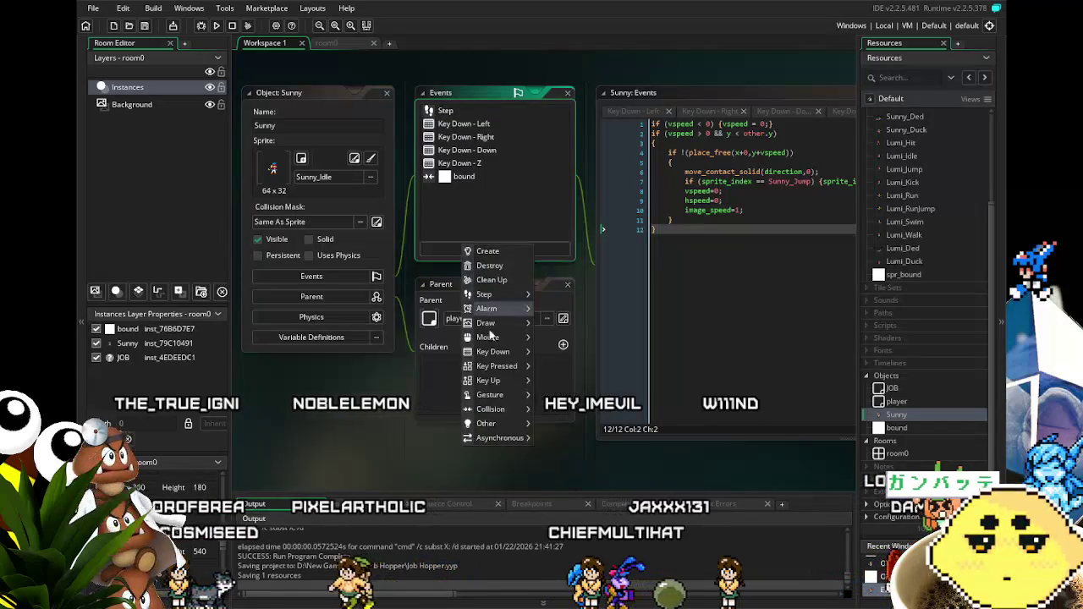
pyautogui.moveTo(504, 383)
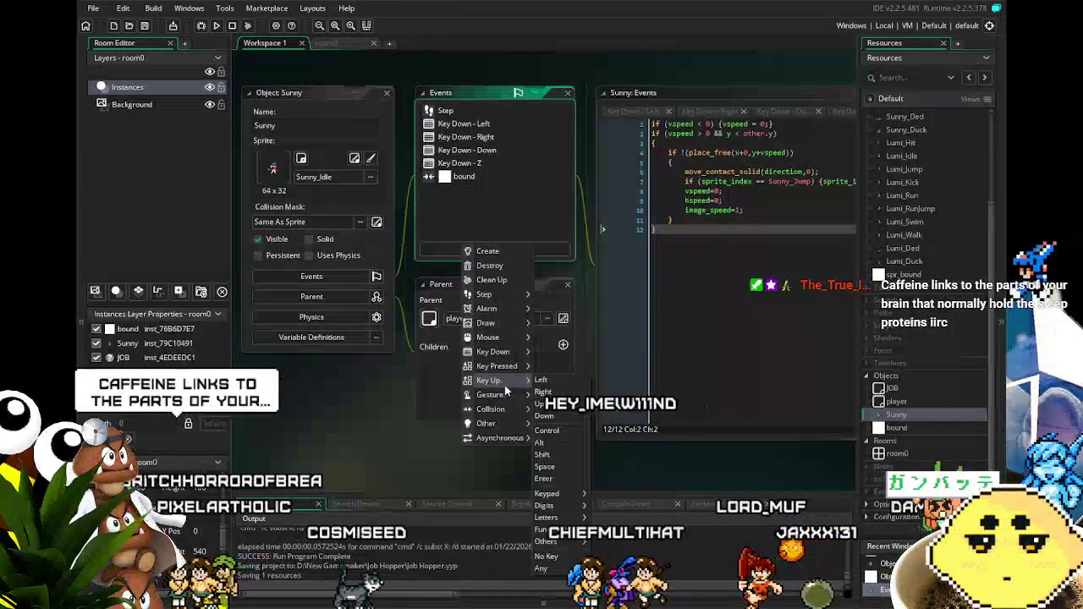
pyautogui.click(541, 380)
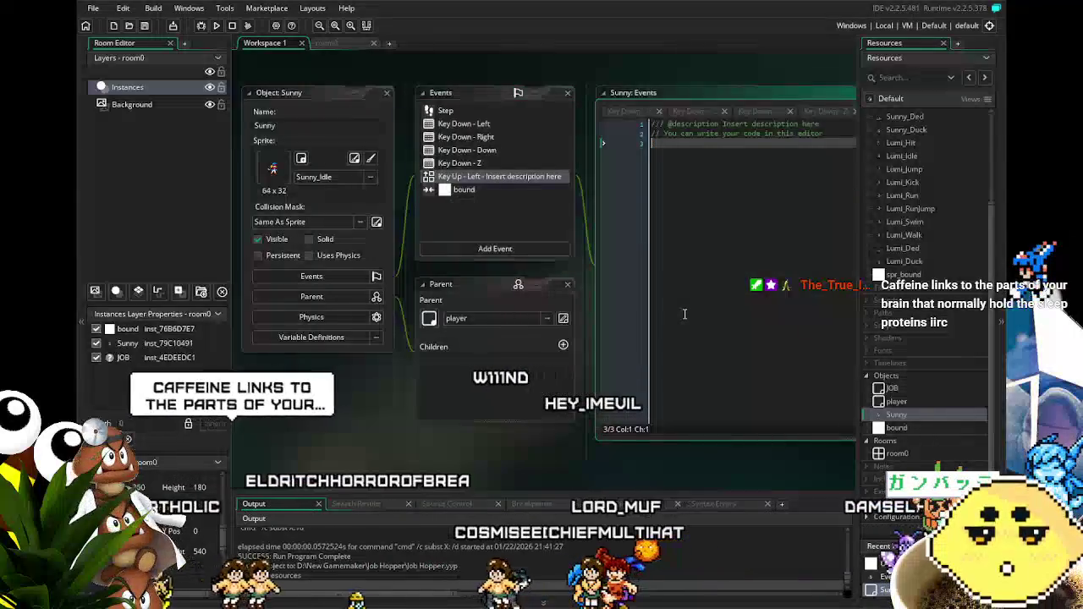
# Step: Replace the template with if (sprite_index=Sunny_Walk) {sprite_index=Sunny_Idle;}
pyautogui.hotkey('ctrl', 'a')
pyautogui.write('if (sprit')
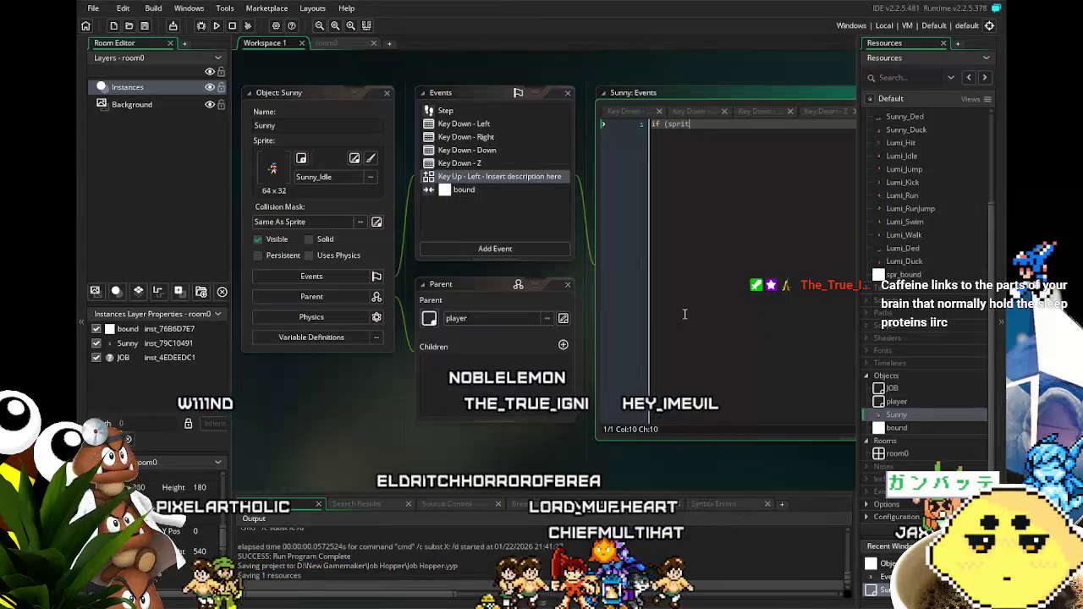
pyautogui.write('e_index=Sunny_Walk) {sprite_index=')
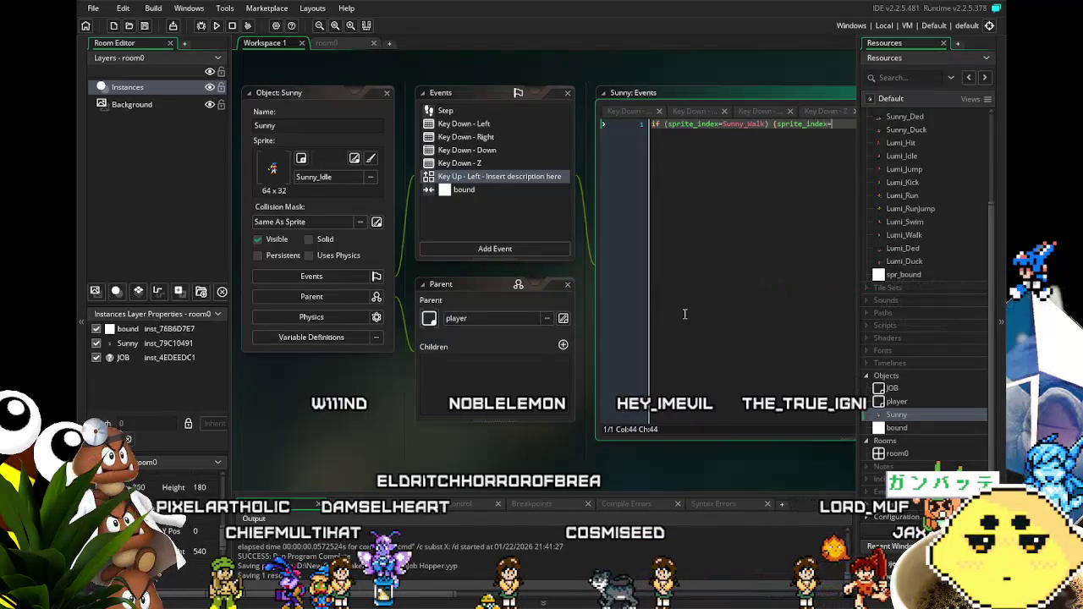
pyautogui.write('Sunny_Idle;')
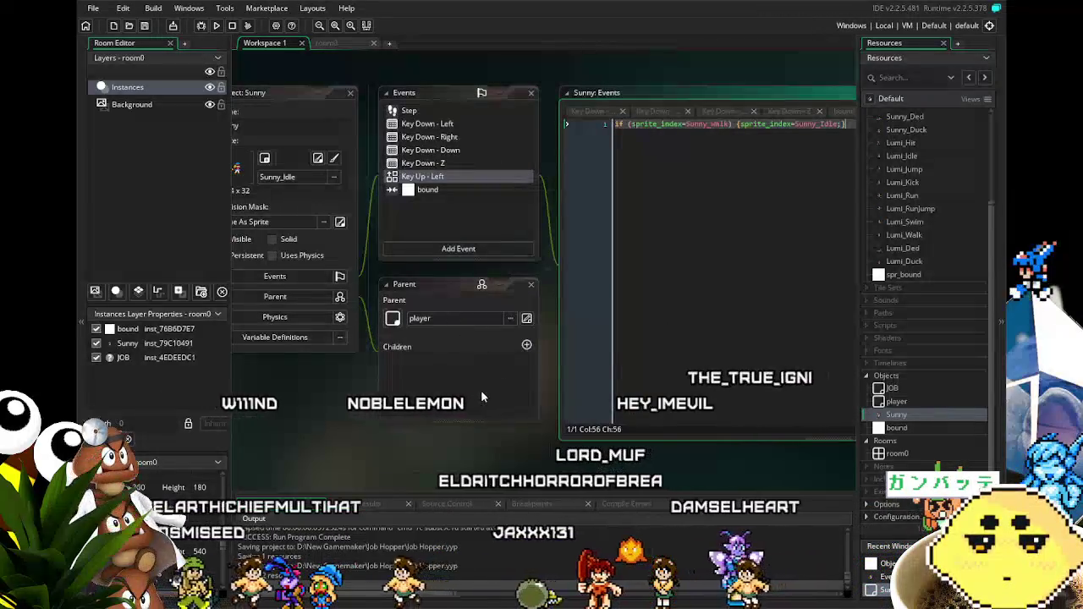
pyautogui.moveTo(482, 390); pyautogui.dragTo(432, 381)
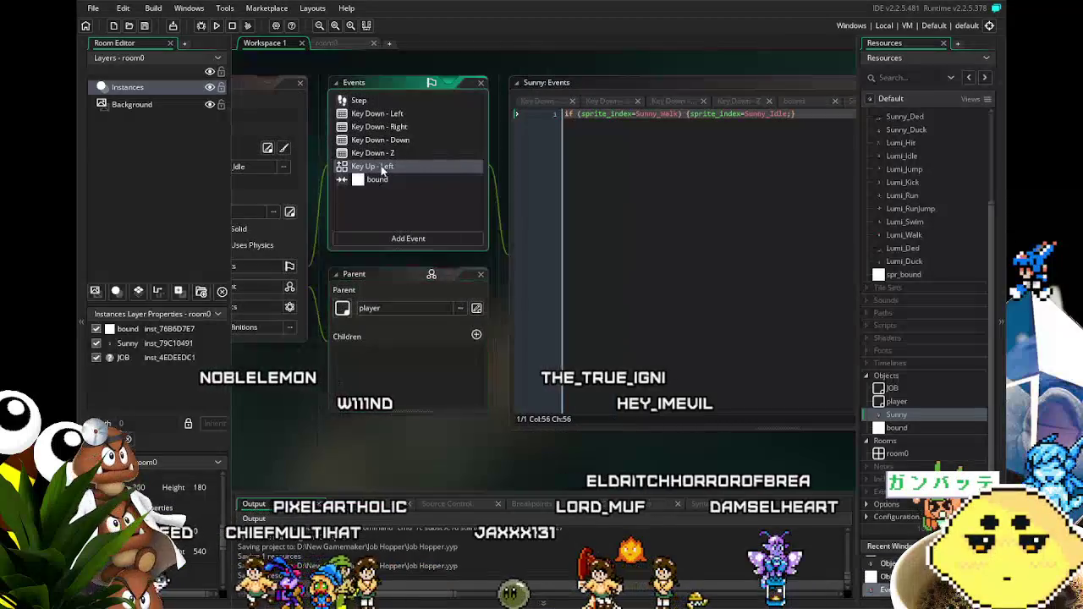
# Step: Duplicate Sunny's Key Up - Left event as a Key Up - Right event
pyautogui.rightClick(386, 166)
pyautogui.click(418, 258)
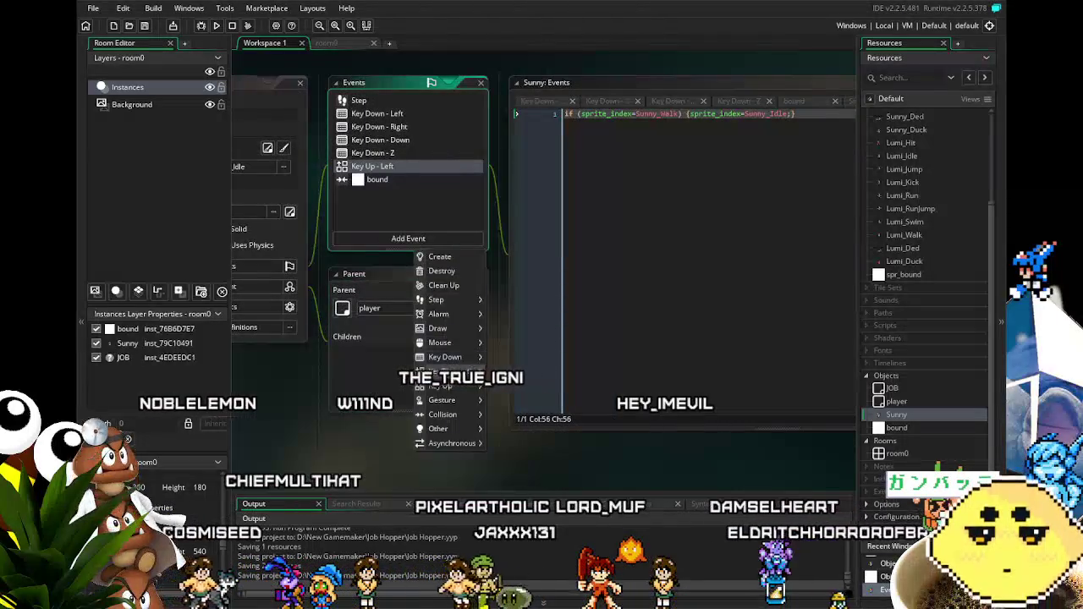
pyautogui.moveTo(463, 359)
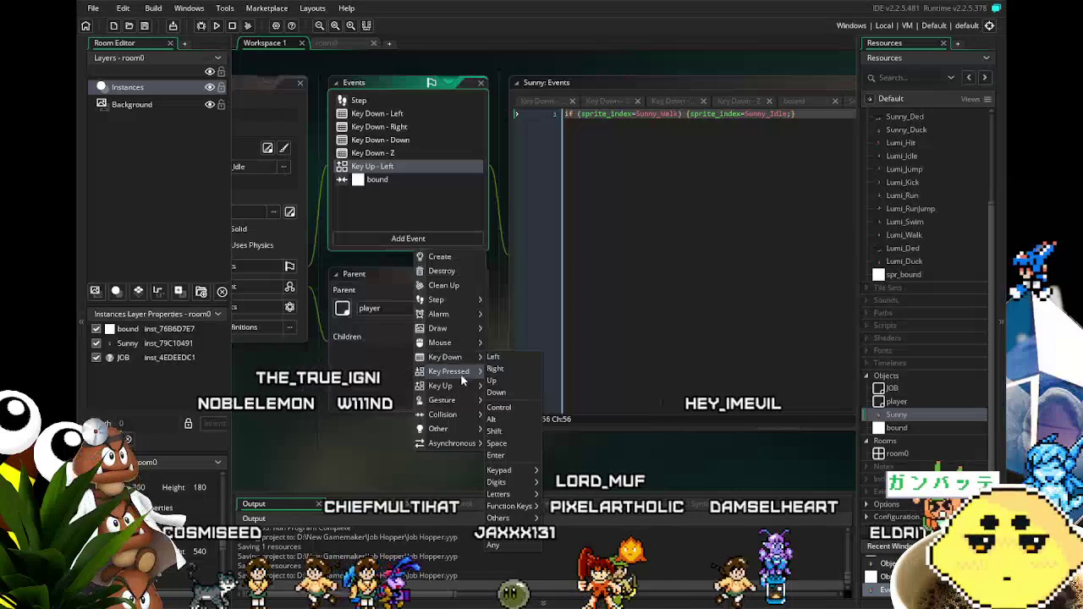
pyautogui.click(494, 383)
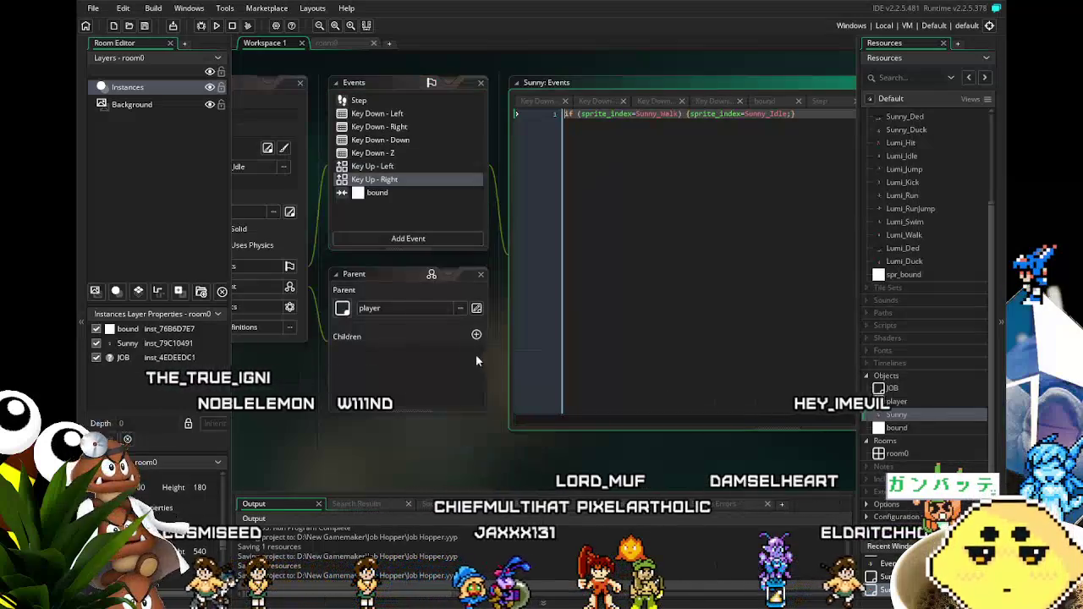
# Step: Duplicate the Key Up - Right event as a Key Up - Down event
pyautogui.click(397, 243)
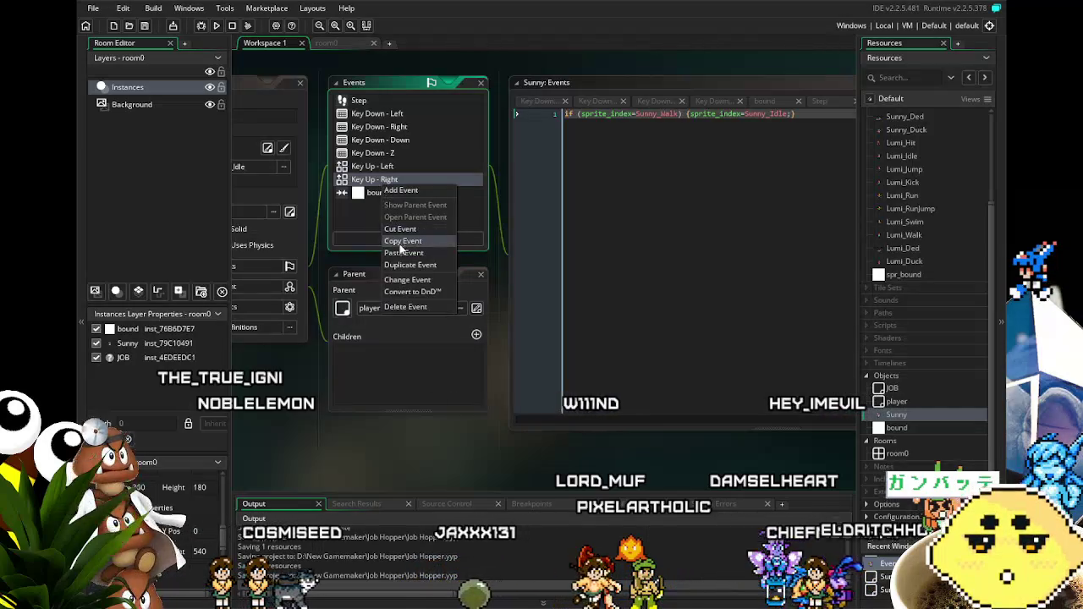
pyautogui.click(411, 266)
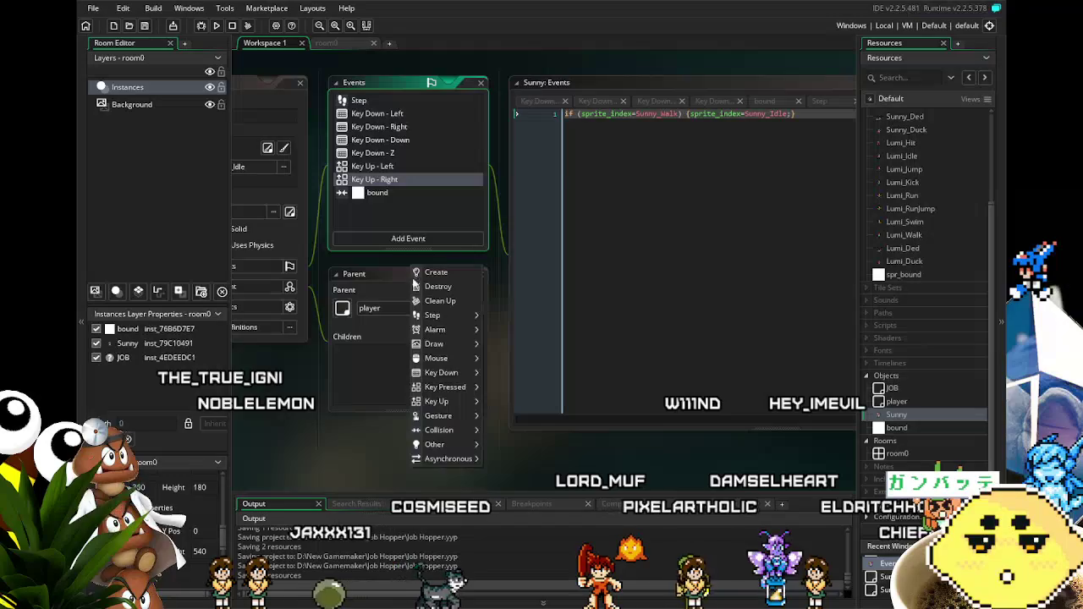
pyautogui.moveTo(452, 403)
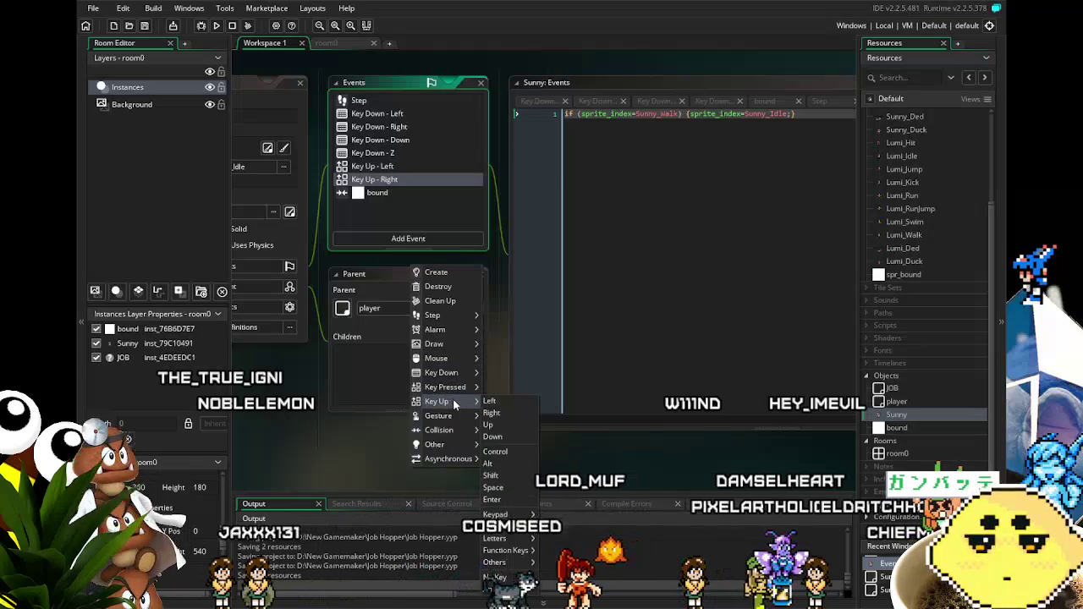
pyautogui.click(503, 441)
pyautogui.moveTo(455, 429); pyautogui.dragTo(418, 426)
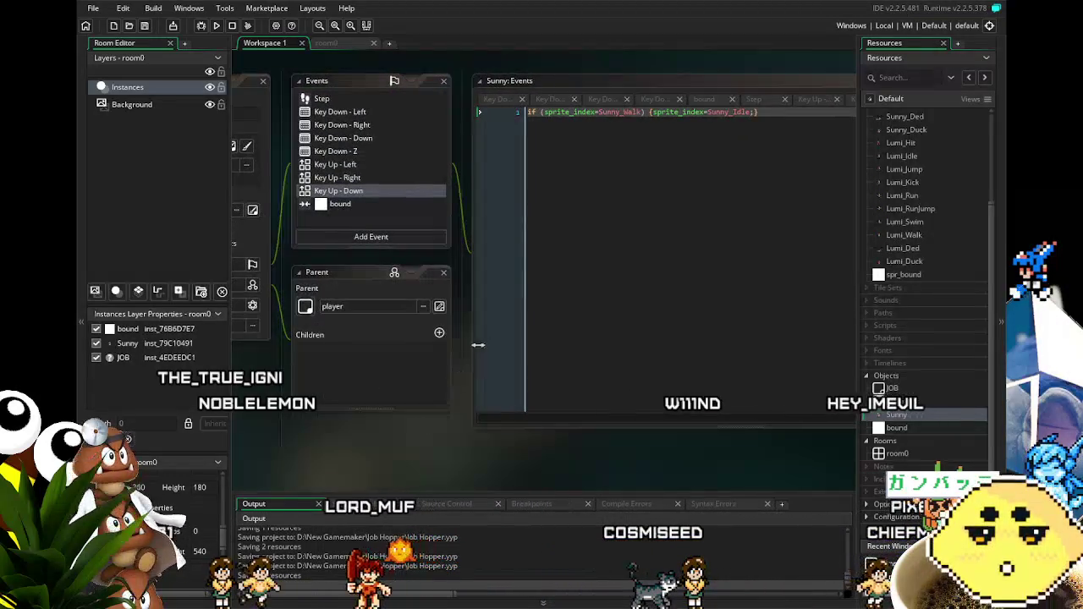
# Step: In the Key Up - Down condition, replace Sunny_Walk with Sunny_Duck
pyautogui.click(641, 117)
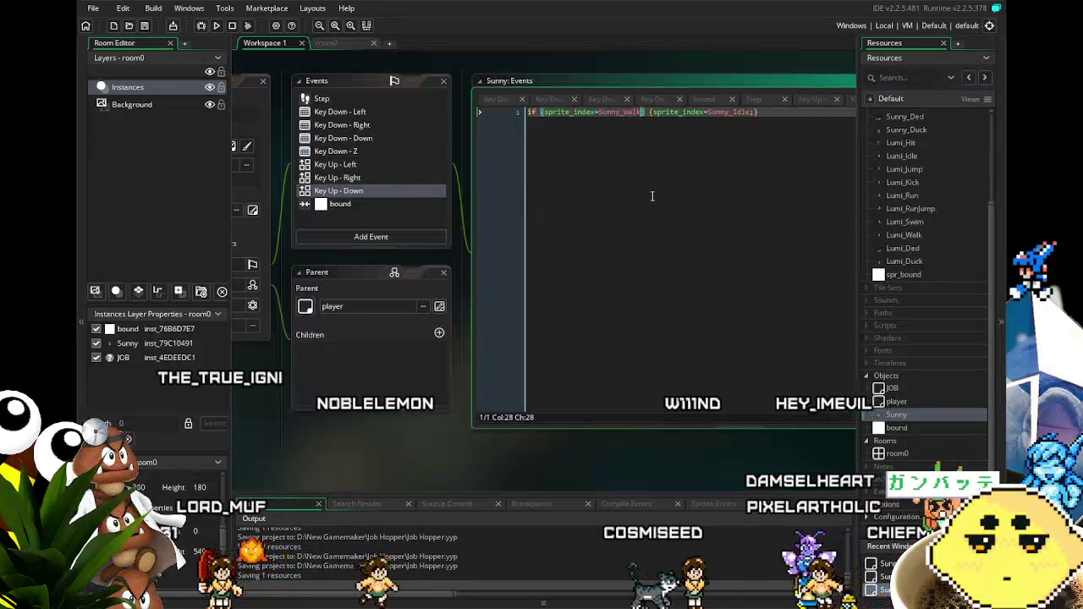
pyautogui.press('BackSpace')
pyautogui.press('BackSpace')
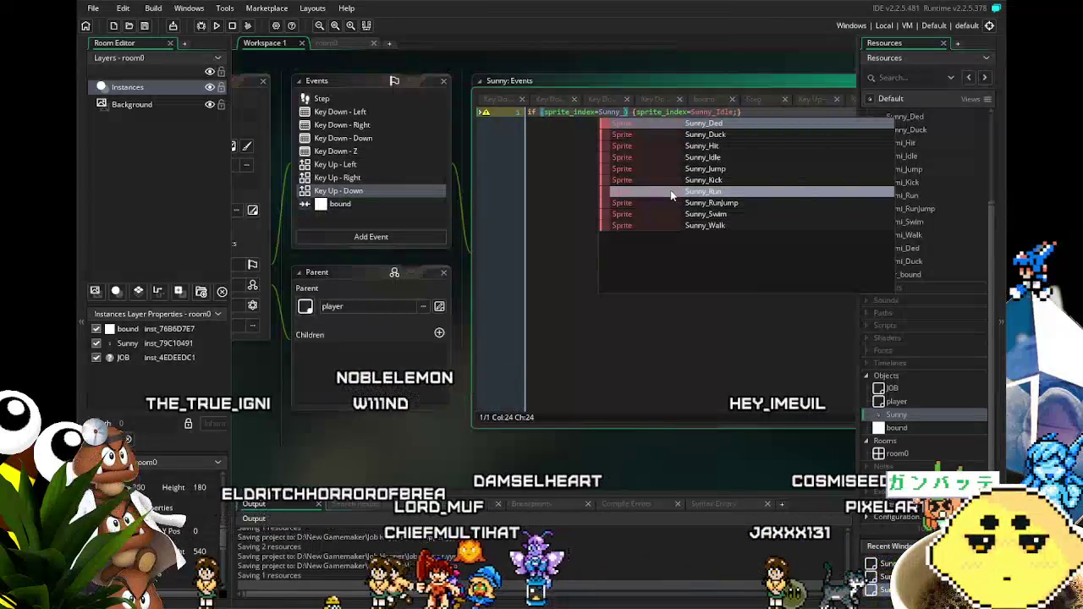
pyautogui.click(691, 135)
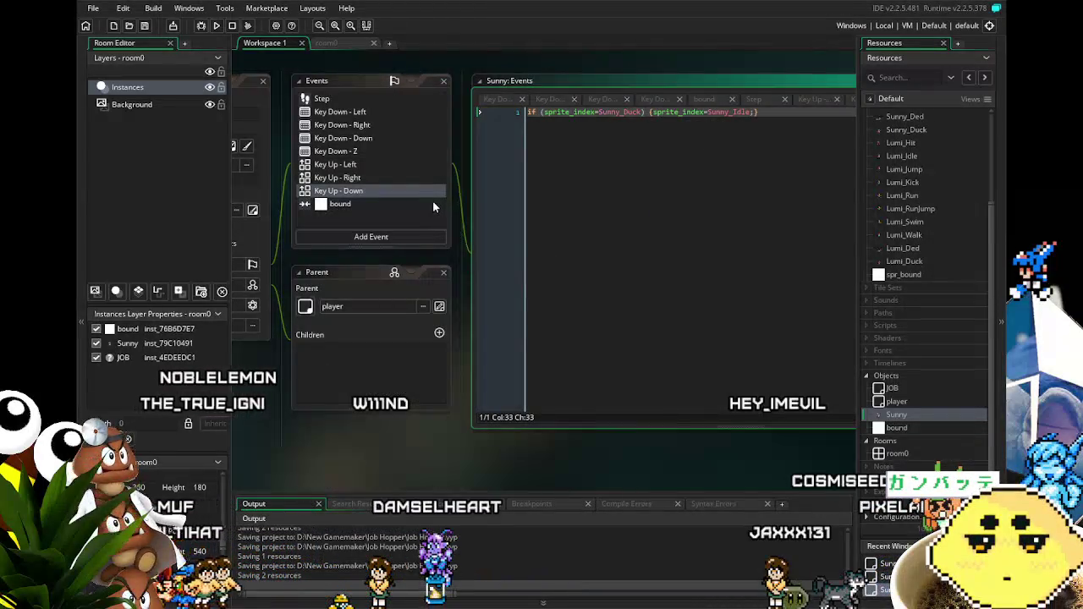
pyautogui.moveTo(430, 206); pyautogui.dragTo(484, 215)
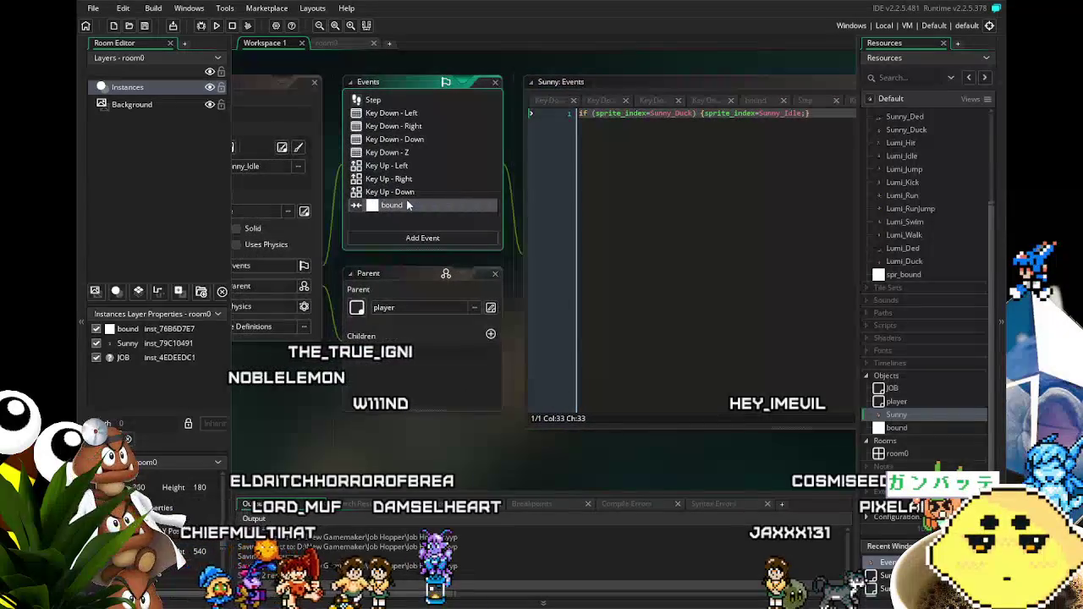